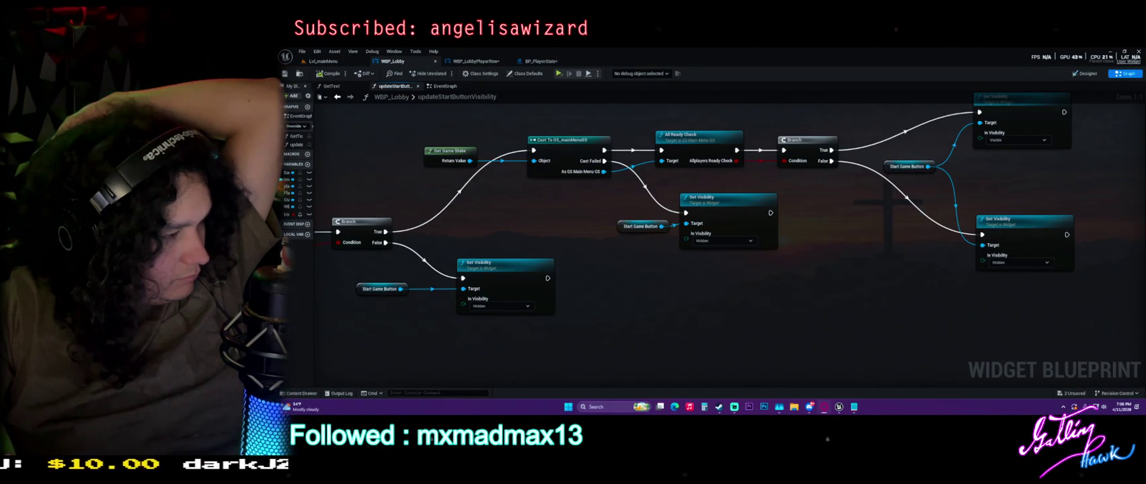
# Step: Look over the WBP_LobbyPlayerRow and BP_PlayerState blueprint graphs
pyautogui.moveTo(398, 114); pyautogui.dragTo(539, 133)
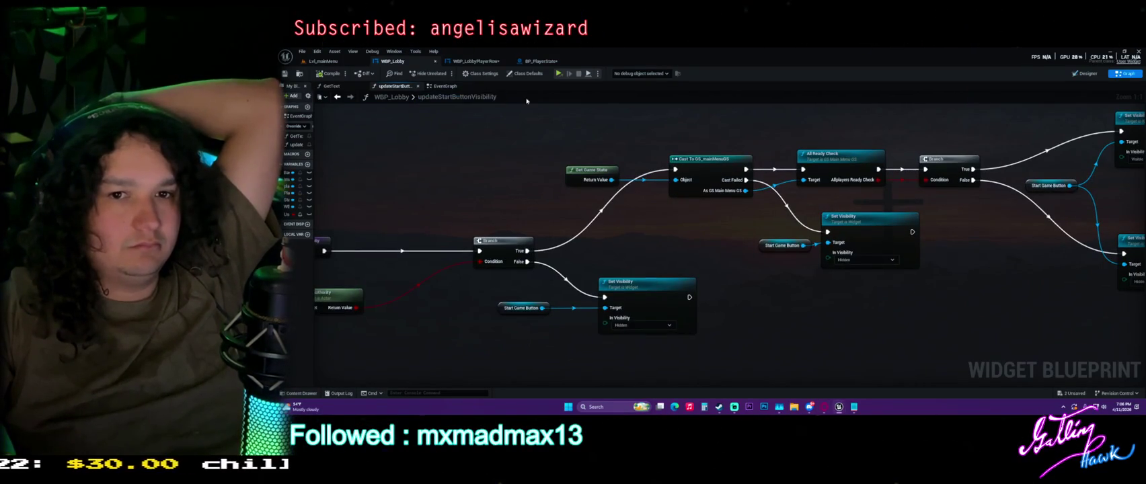
pyautogui.click(475, 61)
pyautogui.scroll(-5, 468, 174)
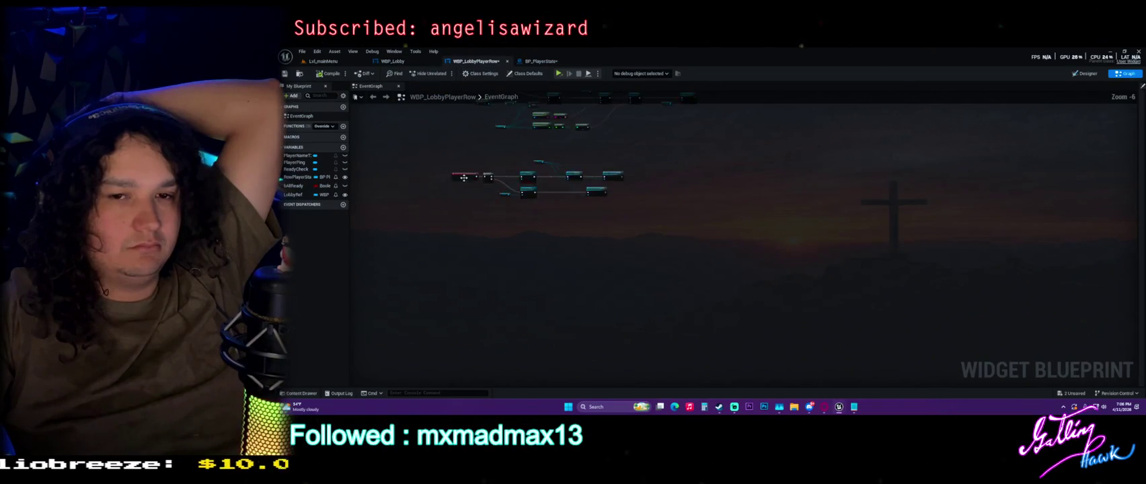
pyautogui.moveTo(469, 175); pyautogui.dragTo(658, 311)
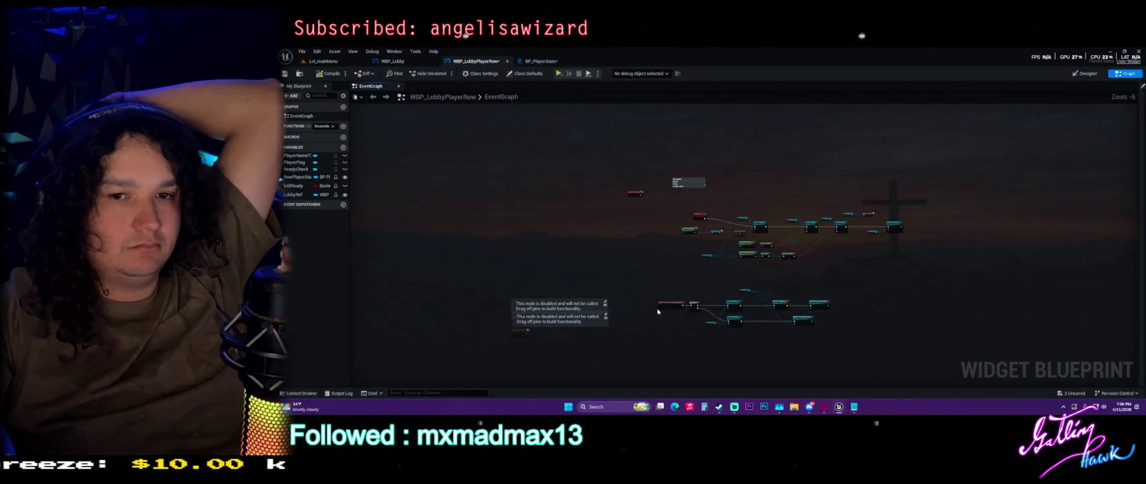
pyautogui.click(541, 62)
pyautogui.scroll(-5, 521, 248)
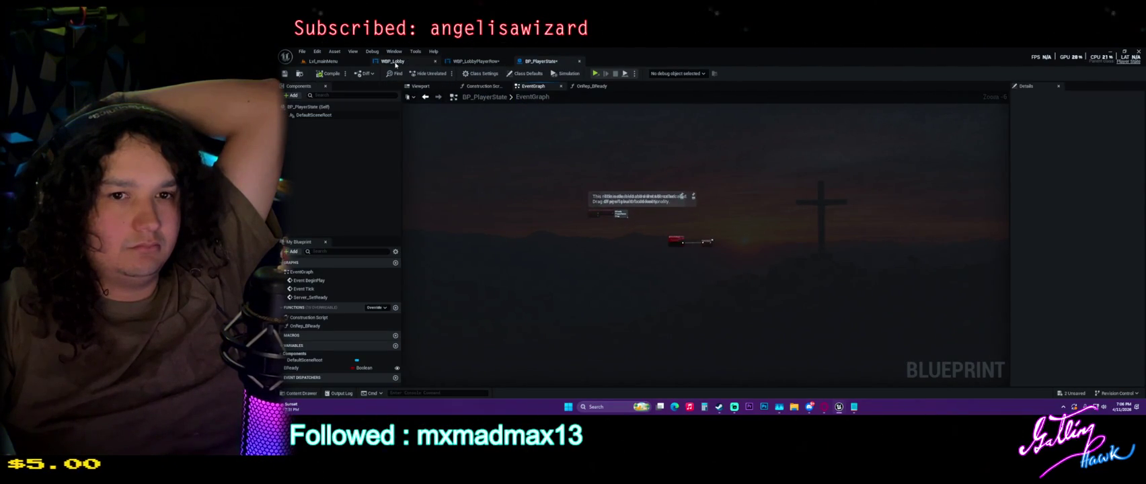
# Step: Return to WBP_Lobby and show its EventGraph with the start-button visibility nodes
pyautogui.click(392, 62)
pyautogui.scroll(-5, 520, 204)
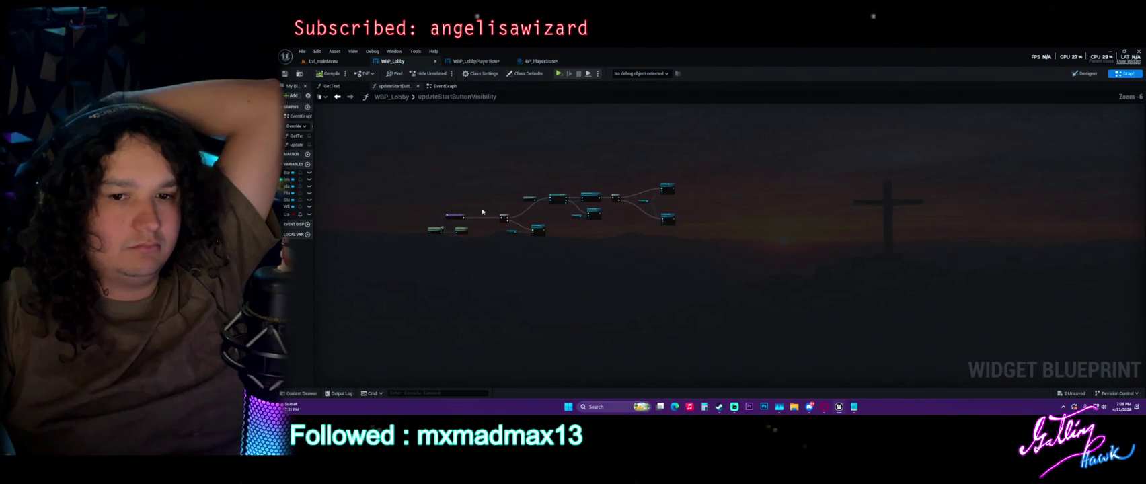
pyautogui.click(452, 88)
pyautogui.scroll(5, 463, 213)
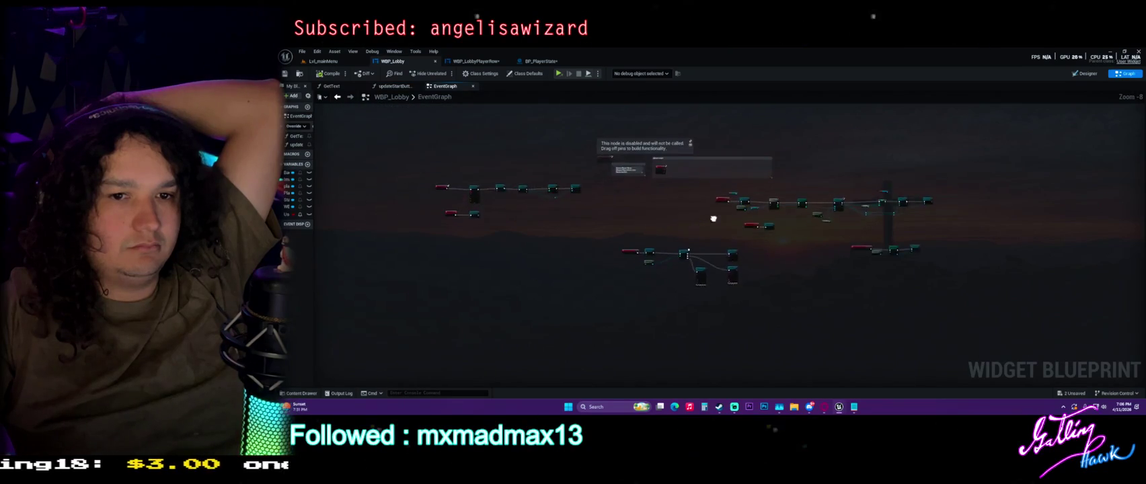
# Step: Wire Event Construct straight to Update Start Button Visibility and delete Set Timer by Event
pyautogui.moveTo(463, 213); pyautogui.dragTo(515, 239)
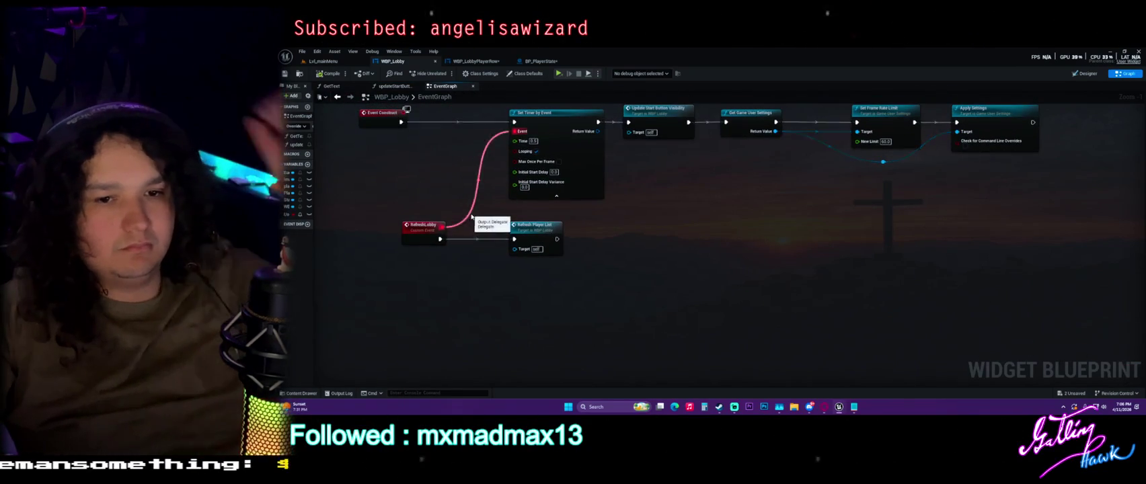
pyautogui.keyDown('alt'); pyautogui.click(442, 226); pyautogui.keyUp('alt')
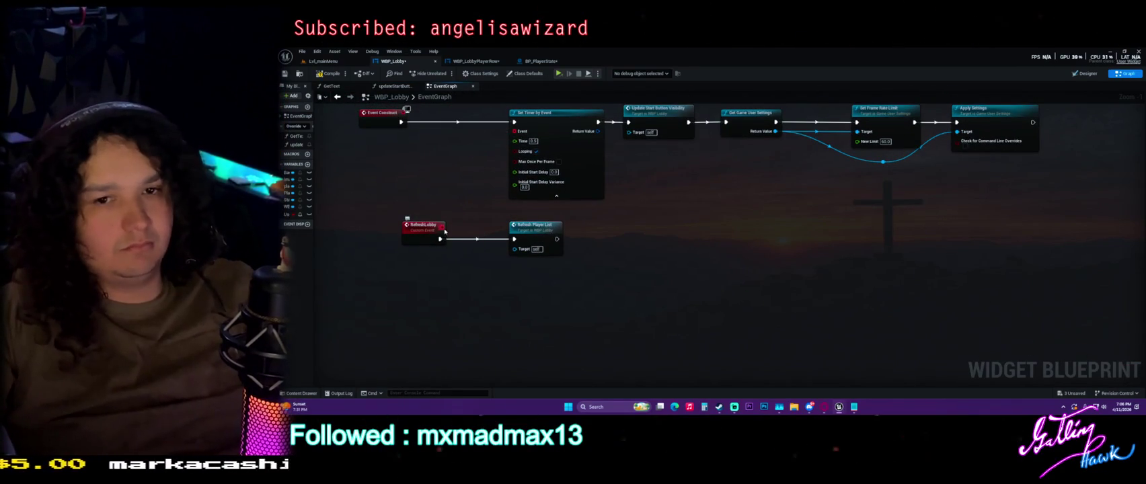
pyautogui.moveTo(401, 122)
pyautogui.mouseDown()
pyautogui.moveTo(706, 129)
pyautogui.moveTo(628, 124)
pyautogui.mouseUp()
pyautogui.click(592, 192)
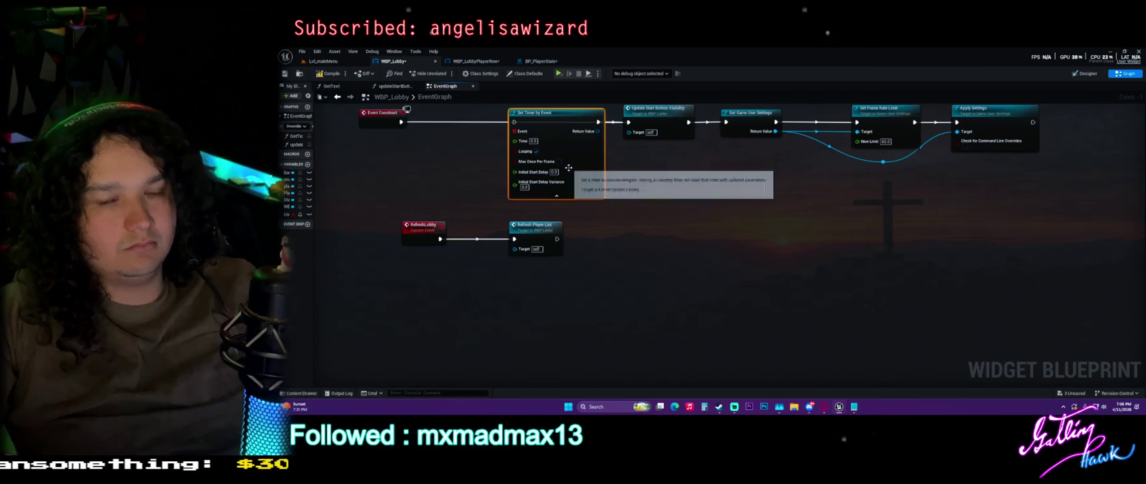
pyautogui.press('Delete')
pyautogui.moveTo(611, 157)
pyautogui.mouseDown()
pyautogui.moveTo(510, 218)
pyautogui.moveTo(607, 227)
pyautogui.mouseUp()
pyautogui.moveTo(382, 186); pyautogui.dragTo(564, 190)
# Step: Delete the RefreshLobby and Refresh Player List nodes and save WBP_Lobby
pyautogui.moveTo(588, 371)
pyautogui.mouseDown()
pyautogui.moveTo(394, 281)
pyautogui.moveTo(600, 282)
pyautogui.moveTo(662, 258)
pyautogui.mouseUp()
pyautogui.click(646, 295)
pyautogui.moveTo(646, 294)
pyautogui.mouseDown()
pyautogui.moveTo(608, 300)
pyautogui.moveTo(489, 243)
pyautogui.mouseUp()
pyautogui.press('Delete')
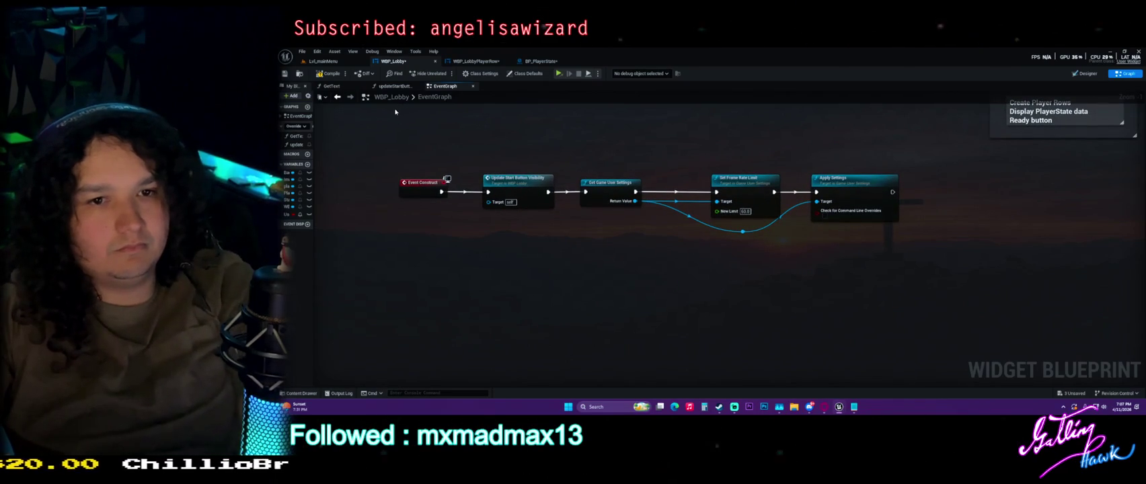
pyautogui.hotkey('ctrl', 's')
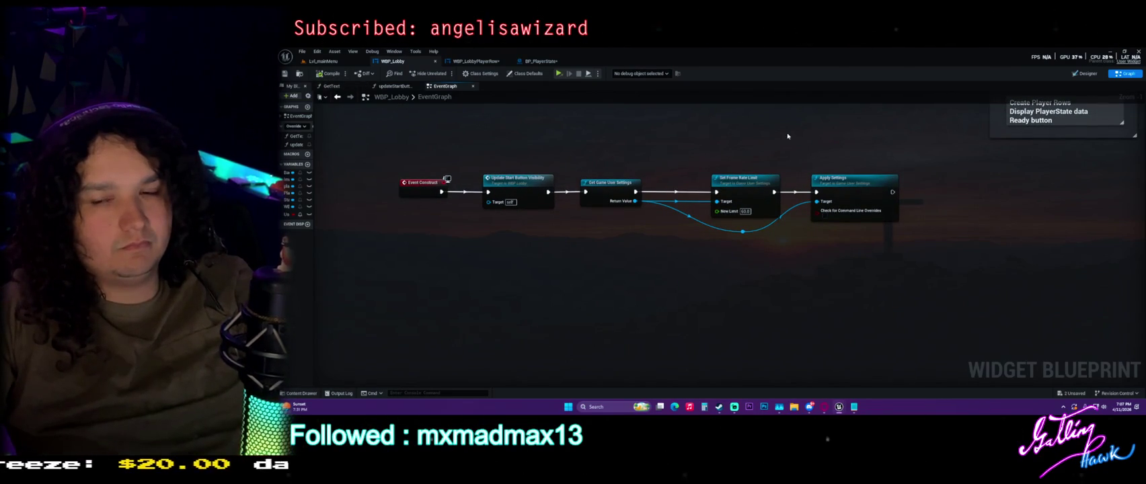
# Step: Pan across WBP_Lobby's Event Tick nodes, then check Class Settings and Class Defaults
pyautogui.moveTo(871, 142); pyautogui.dragTo(523, 150)
pyautogui.scroll(-2, 546, 164)
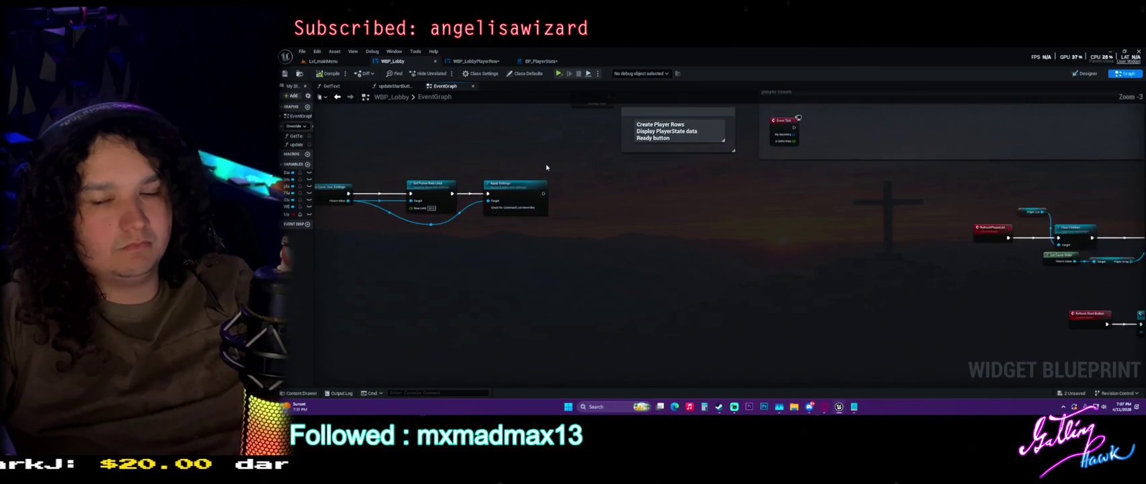
pyautogui.moveTo(911, 207); pyautogui.dragTo(742, 211)
pyautogui.scroll(-3, 742, 211)
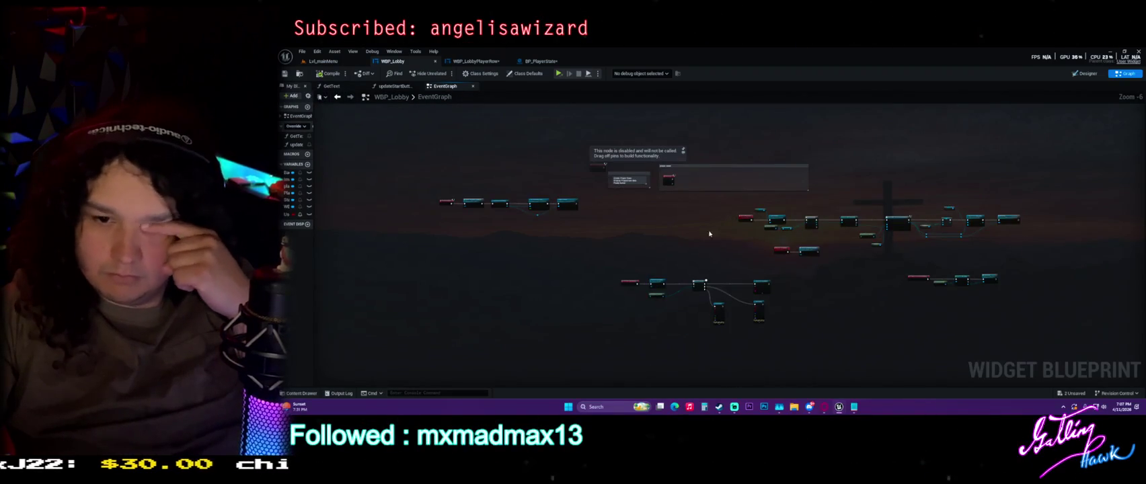
pyautogui.scroll(3, 686, 259)
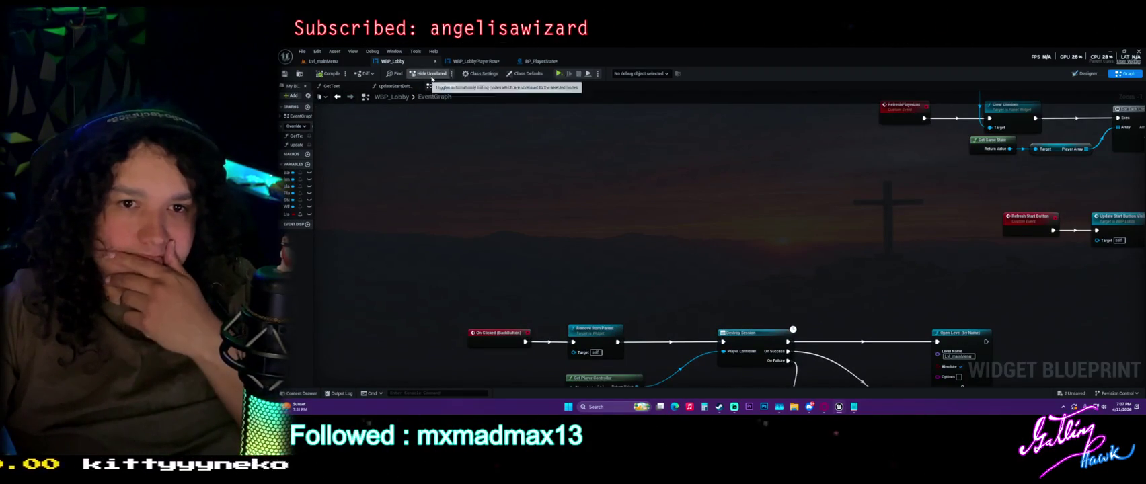
pyautogui.click(488, 75)
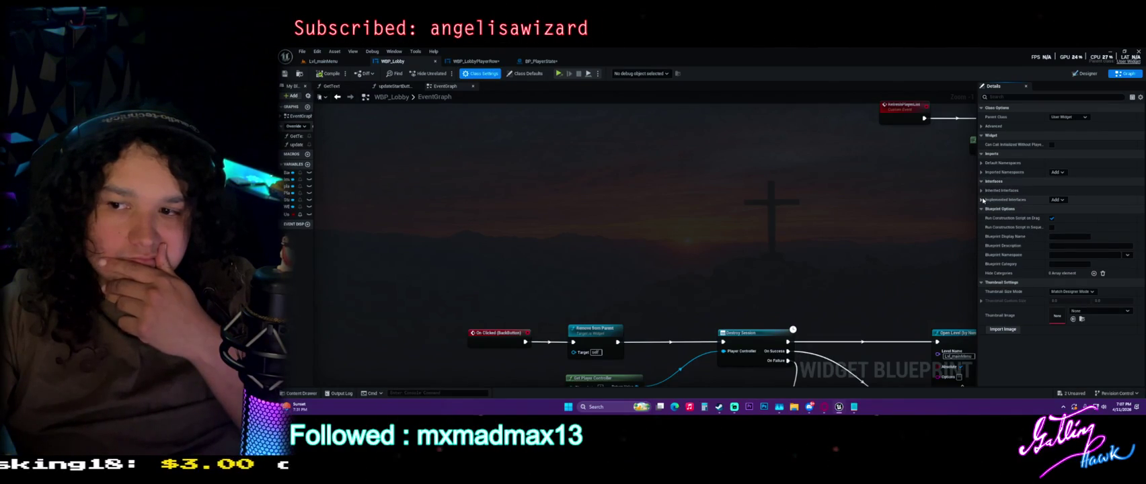
pyautogui.click(526, 74)
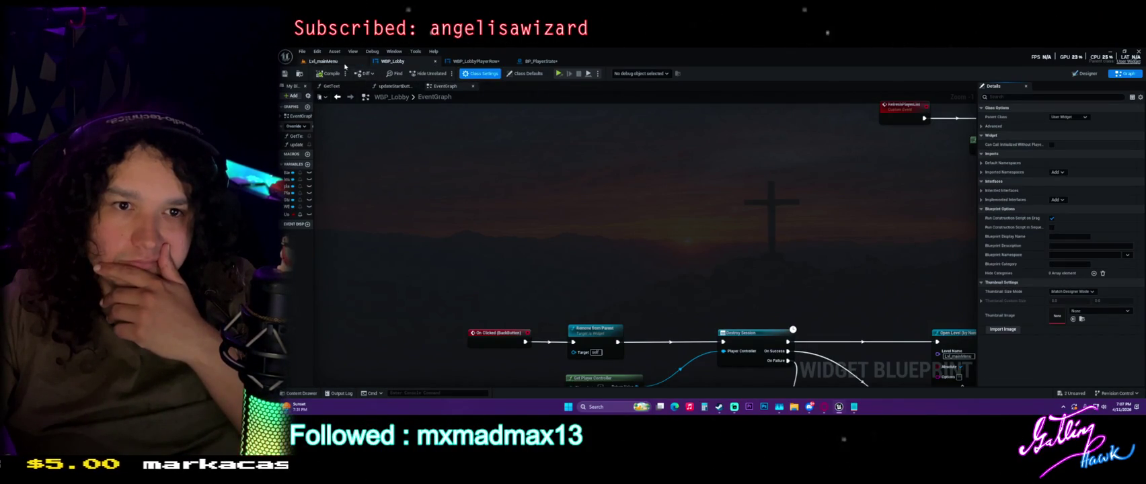
pyautogui.click(323, 61)
pyautogui.click(393, 61)
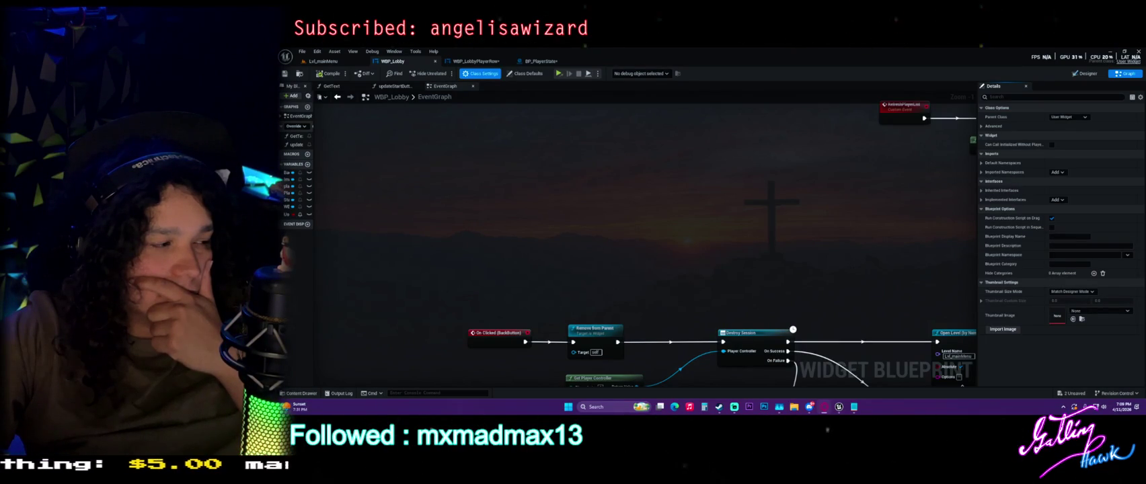
pyautogui.press('Home')
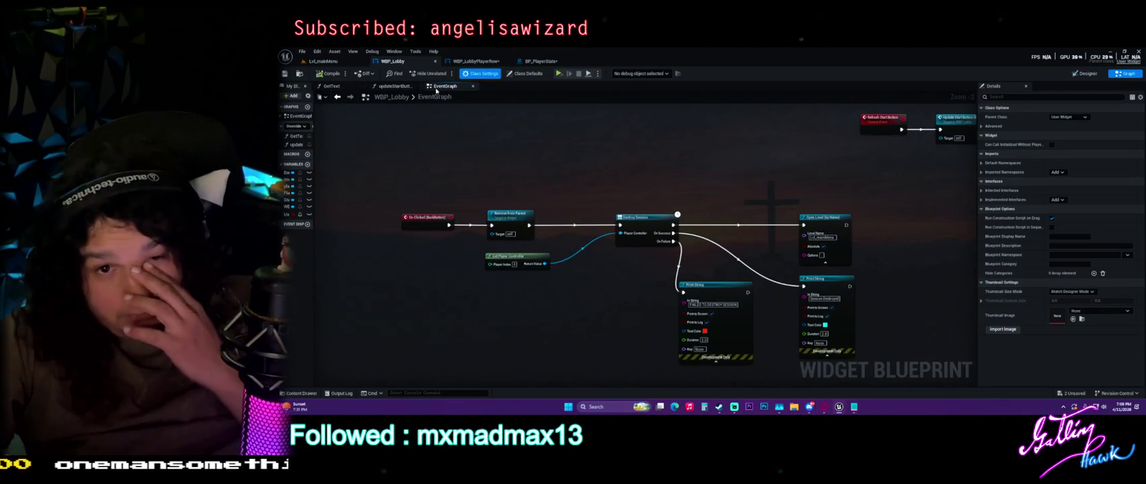
# Step: Switch to BP_PlayerState to view its Server_SetReady event graph
pyautogui.click(535, 62)
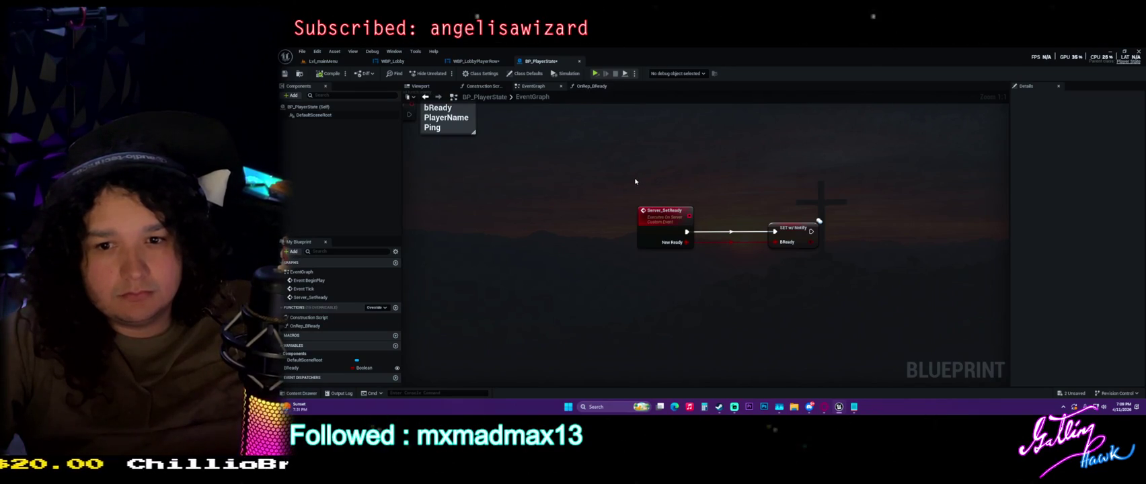
# Step: Inspect Server_SetReady and the OnRep_BReady function, cross-checking WBP_LobbyPlayerRow and the construction script
pyautogui.click(659, 212)
pyautogui.click(592, 86)
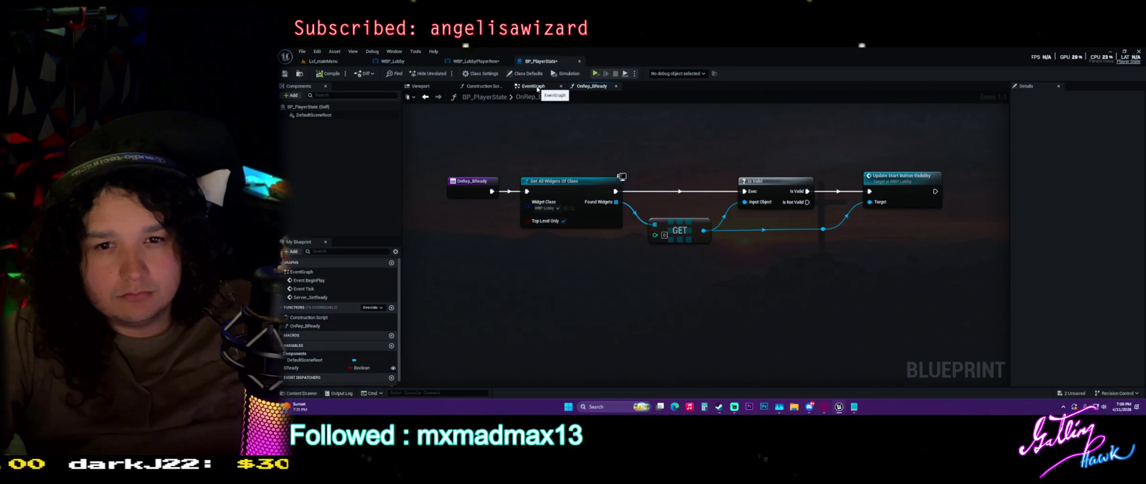
pyautogui.click(475, 60)
pyautogui.scroll(5, 748, 318)
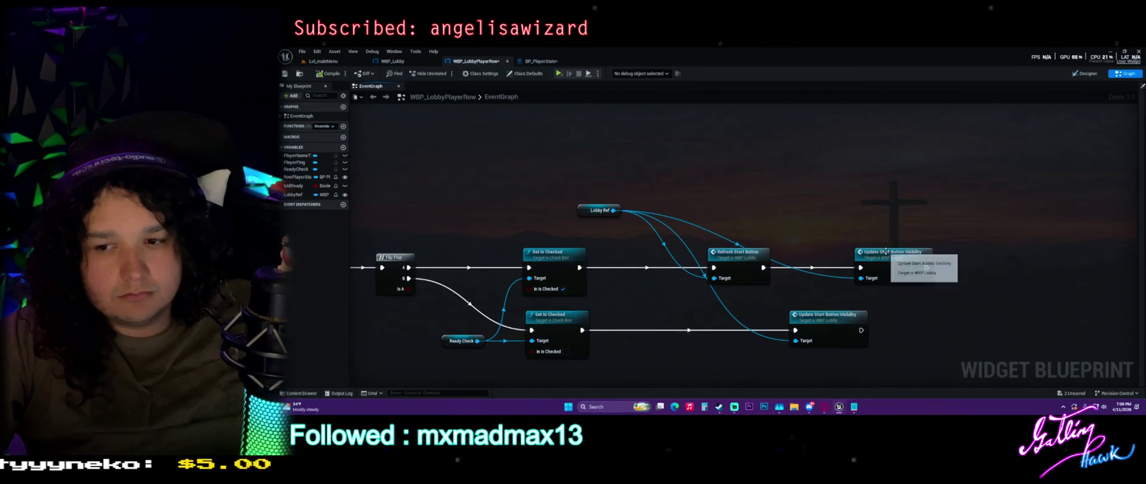
pyautogui.click(543, 60)
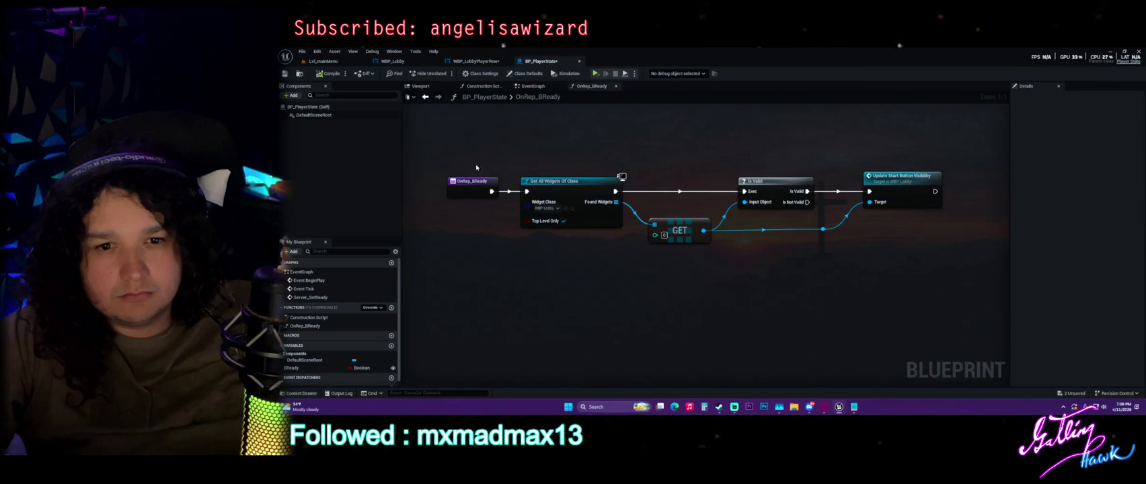
pyautogui.click(533, 86)
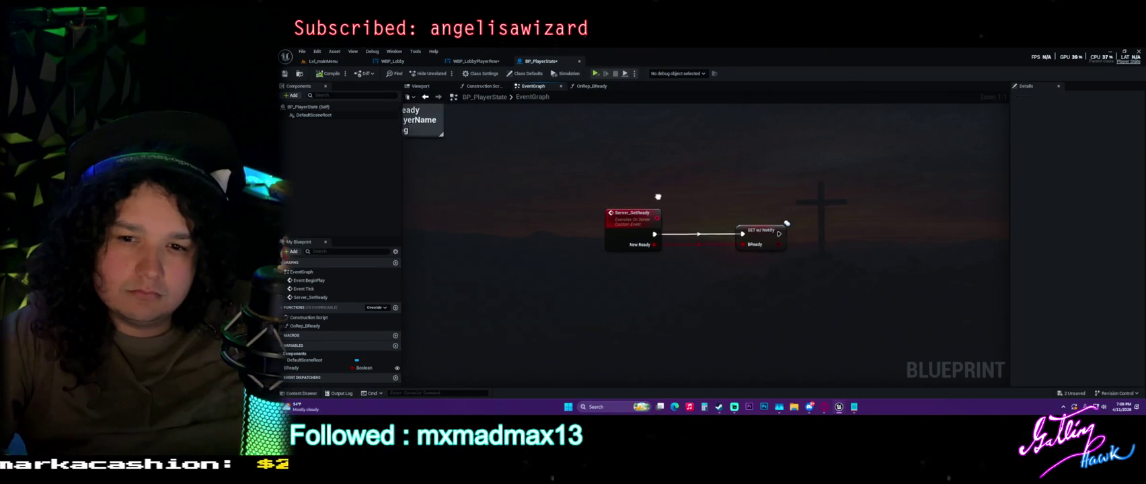
pyautogui.click(637, 195)
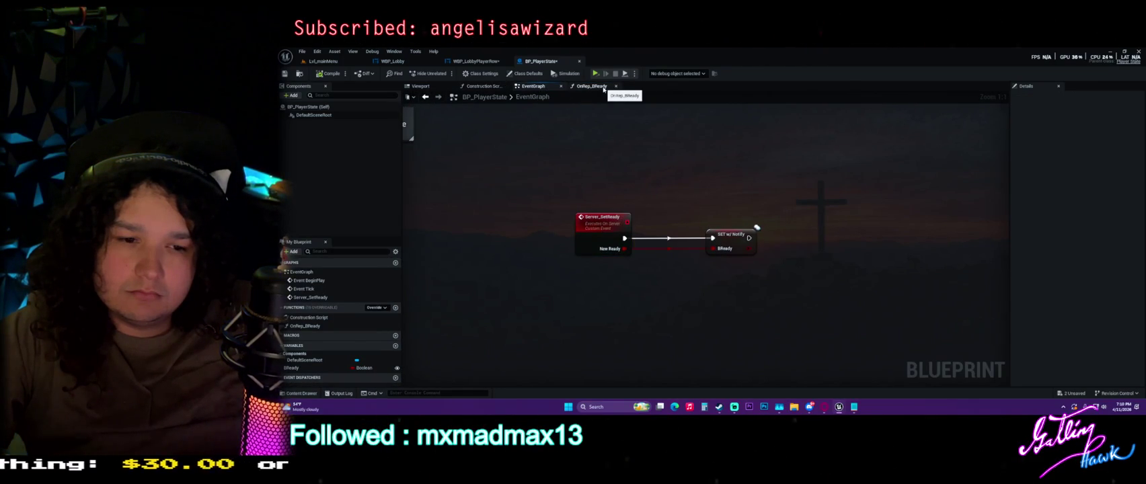
pyautogui.click(592, 86)
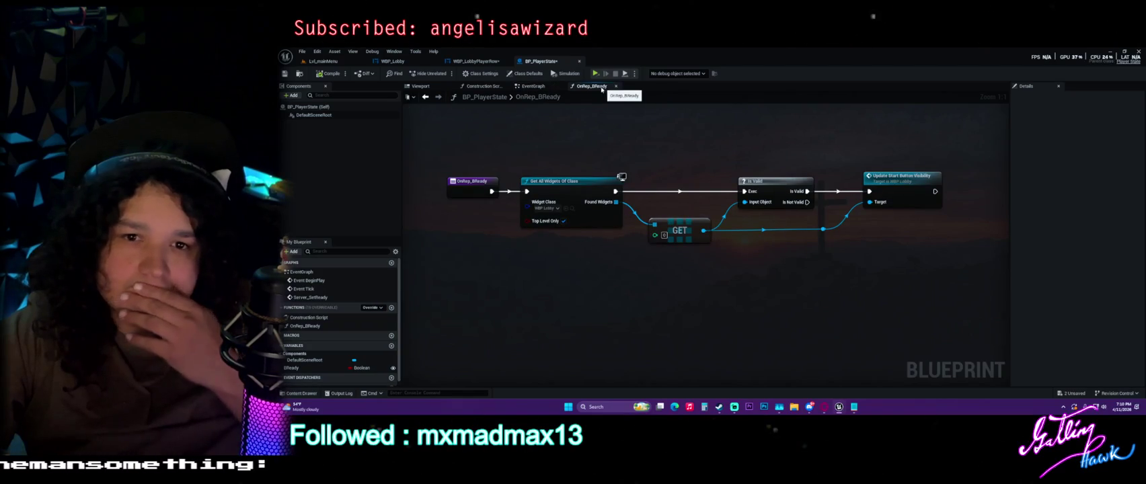
pyautogui.click(483, 86)
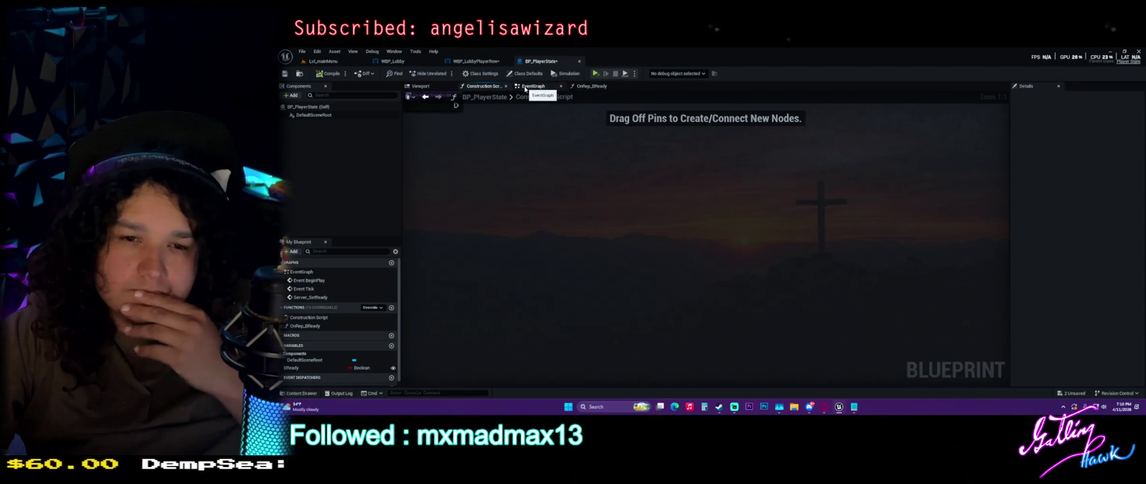
pyautogui.click(531, 87)
# Step: Select the SET w/ Notify bReady node and verify its Replication setting is RepNotify
pyautogui.moveTo(492, 160)
pyautogui.mouseDown()
pyautogui.moveTo(646, 230)
pyautogui.moveTo(647, 217)
pyautogui.moveTo(620, 206)
pyautogui.mouseUp()
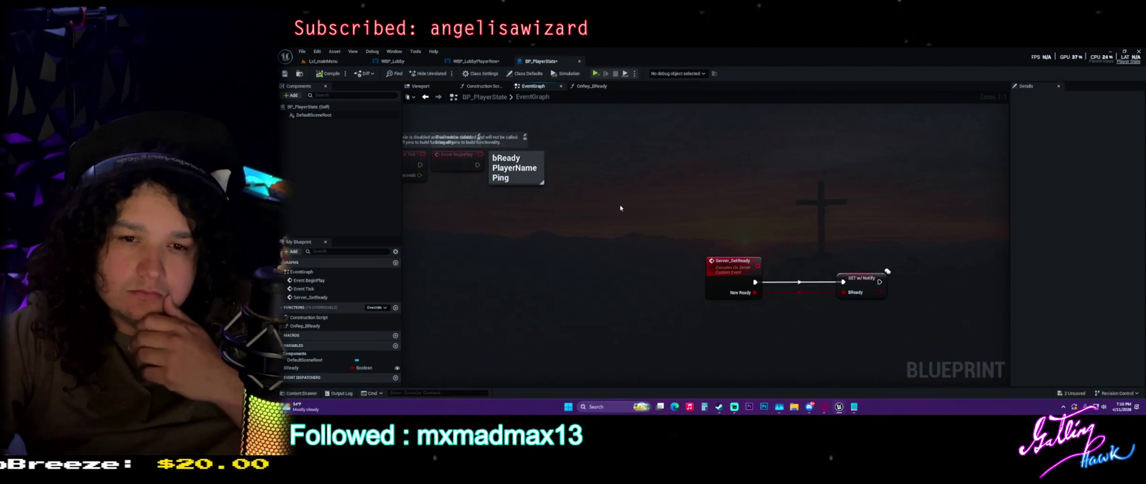
pyautogui.moveTo(732, 217); pyautogui.dragTo(621, 174)
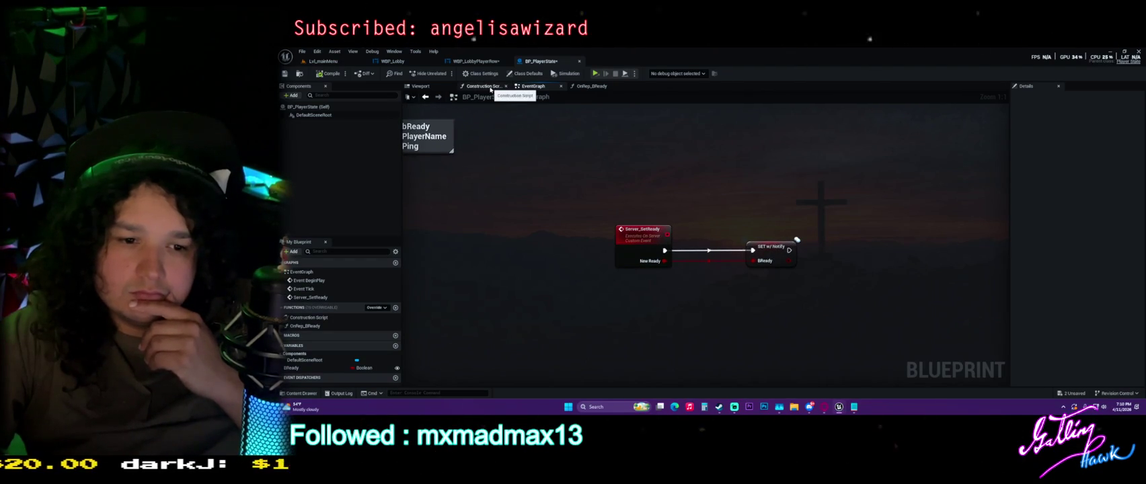
pyautogui.moveTo(516, 160); pyautogui.dragTo(591, 192)
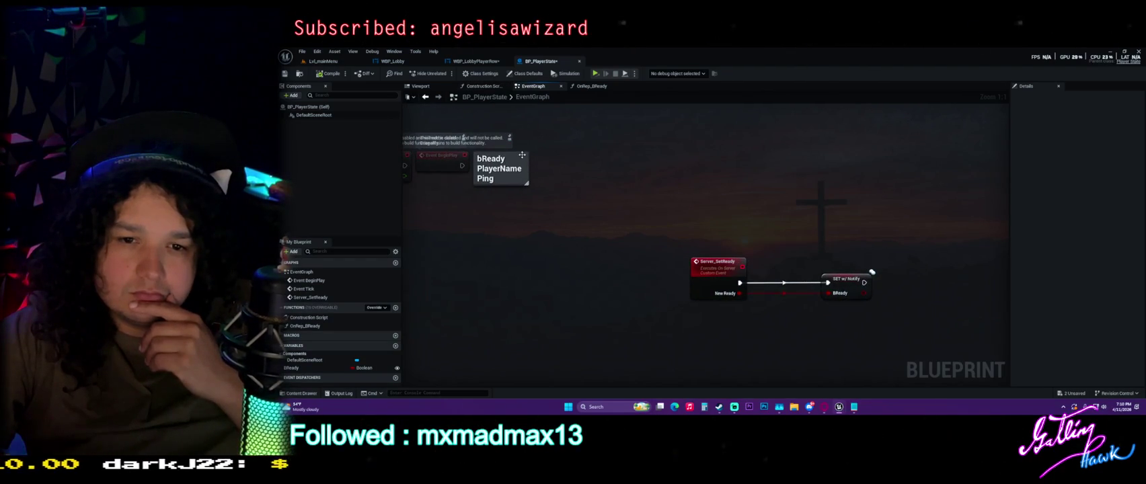
pyautogui.moveTo(788, 213)
pyautogui.mouseDown()
pyautogui.moveTo(693, 194)
pyautogui.moveTo(712, 201)
pyautogui.mouseUp()
pyautogui.click(772, 271)
pyautogui.click(1098, 201)
pyautogui.click(987, 210)
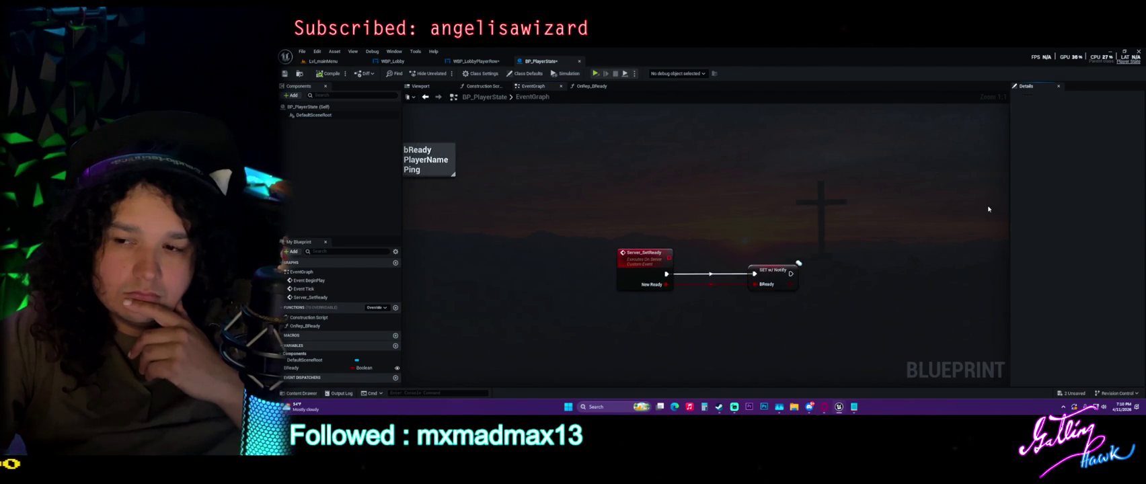
pyautogui.click(788, 274)
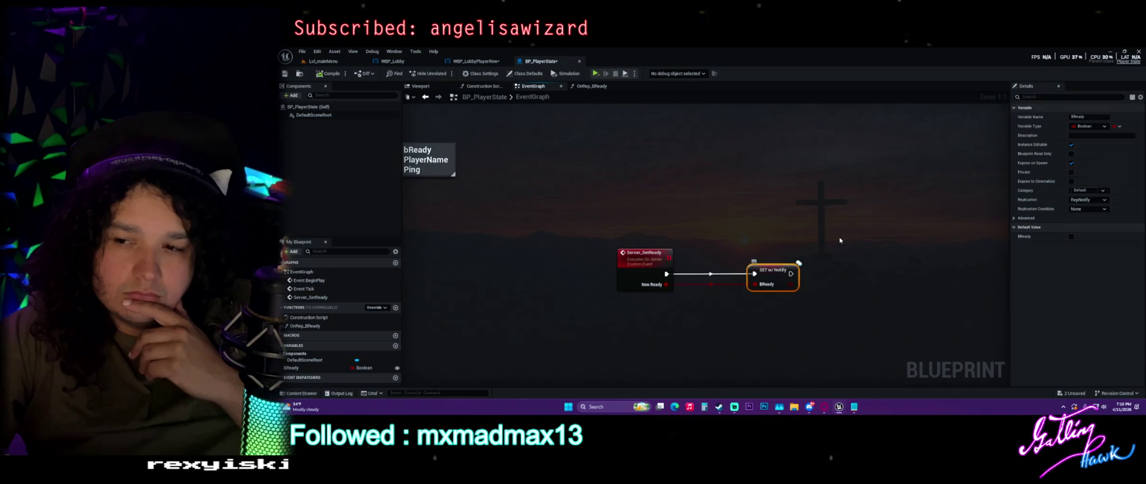
pyautogui.click(1077, 210)
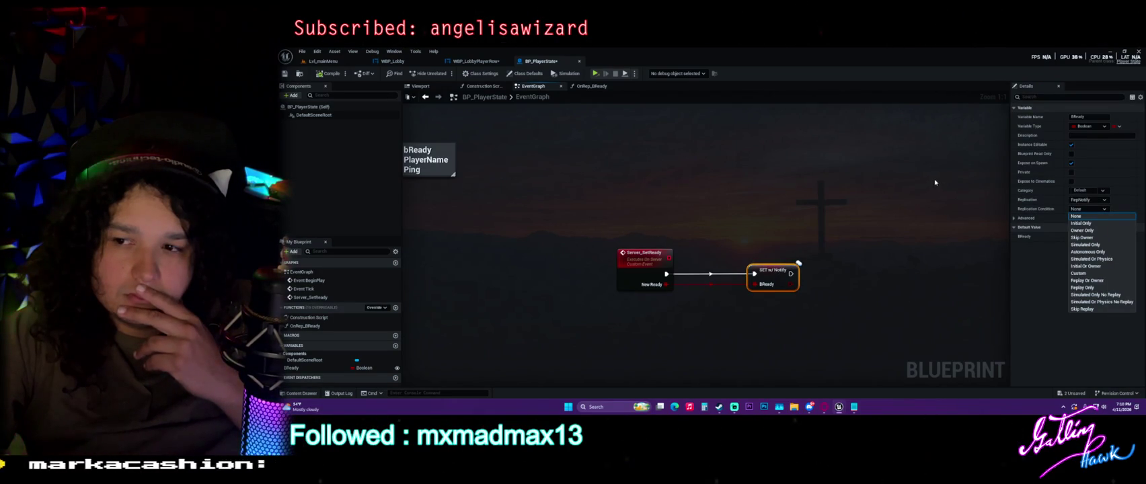
pyautogui.click(935, 182)
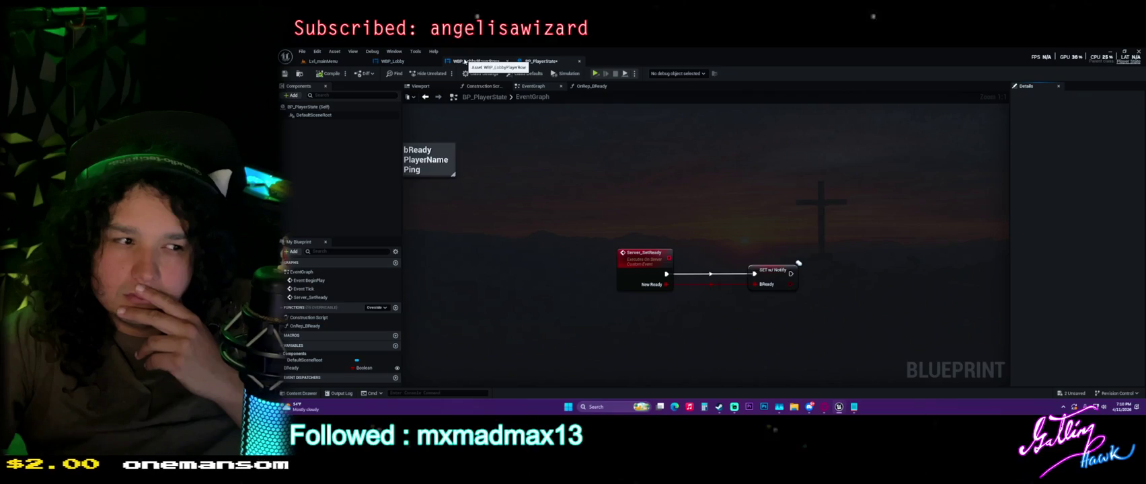
# Step: Nudge Get Owning Player and Player State in WBP_LobbyPlayerRow, save, and return to WBP_Lobby
pyautogui.click(465, 62)
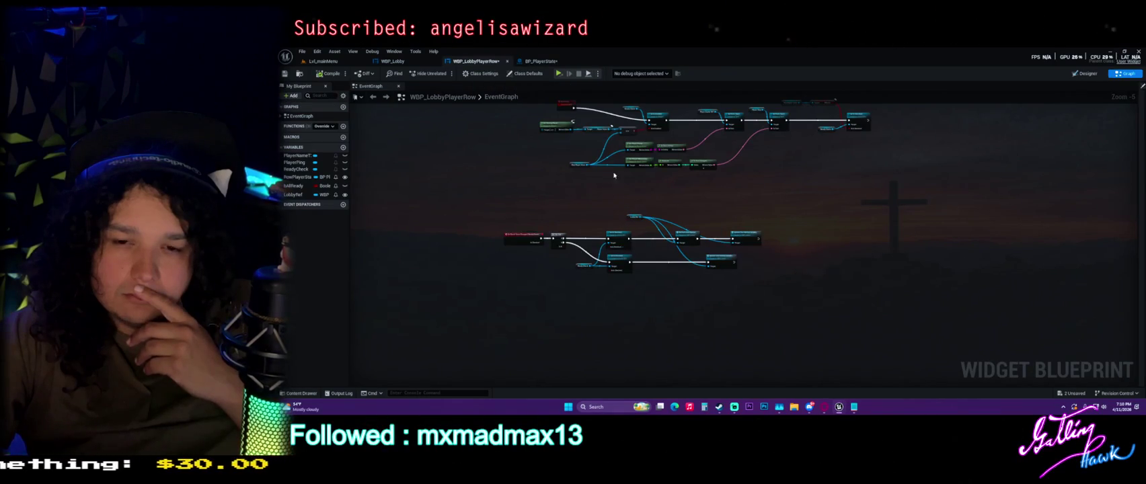
pyautogui.moveTo(611, 185); pyautogui.dragTo(656, 256)
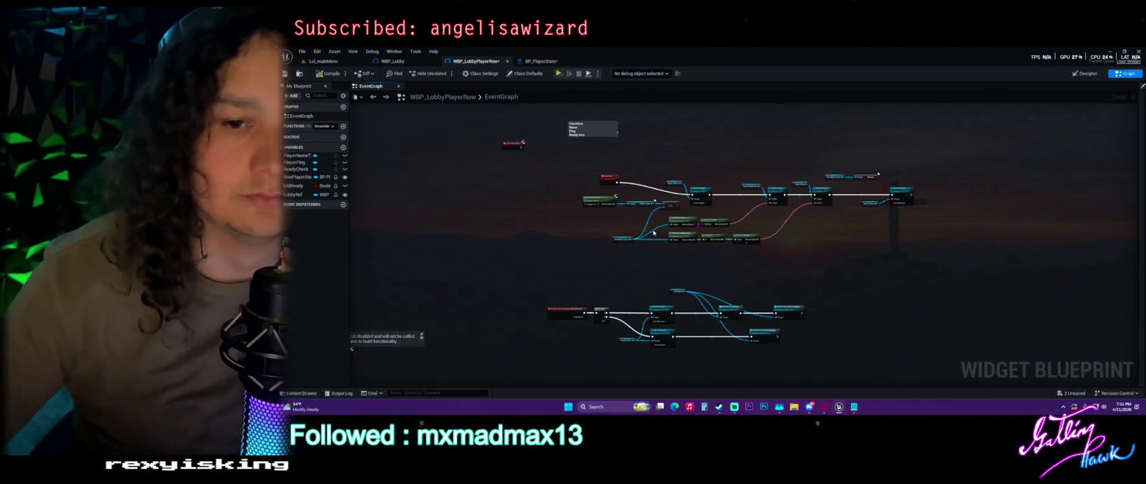
pyautogui.scroll(4, 579, 252)
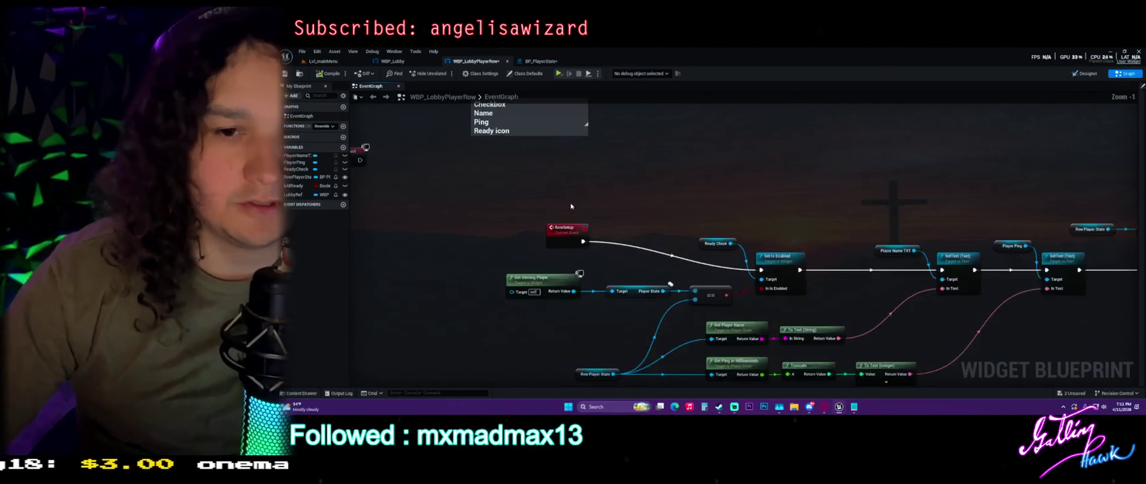
pyautogui.moveTo(558, 275); pyautogui.dragTo(547, 300)
pyautogui.click(485, 285)
pyautogui.hotkey('ctrl', 's')
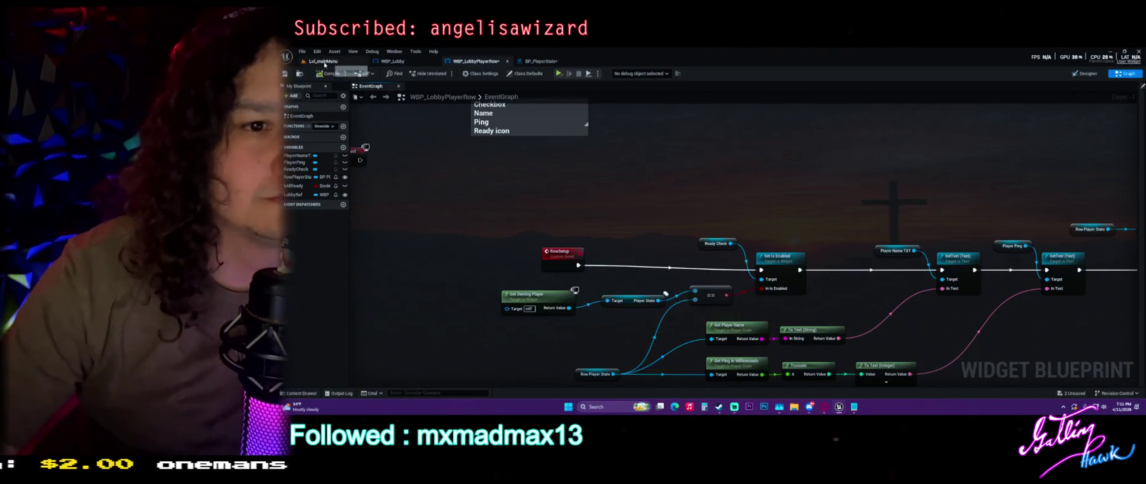
pyautogui.click(413, 62)
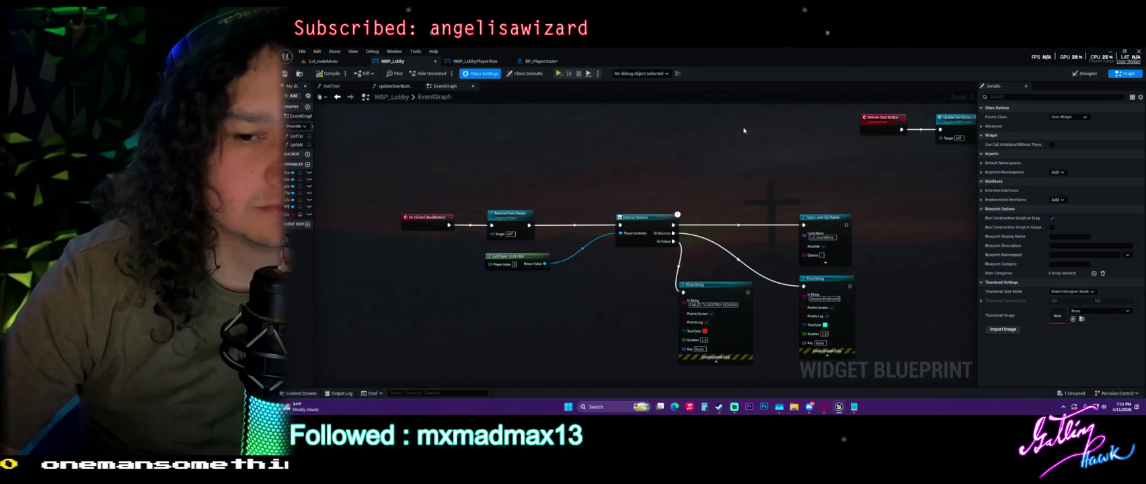
# Step: Nudge the Print String and top-row nodes, then review the updateStartButtonVisibility and GetText functions
pyautogui.moveTo(542, 244); pyautogui.dragTo(565, 253)
pyautogui.scroll(-4, 632, 158)
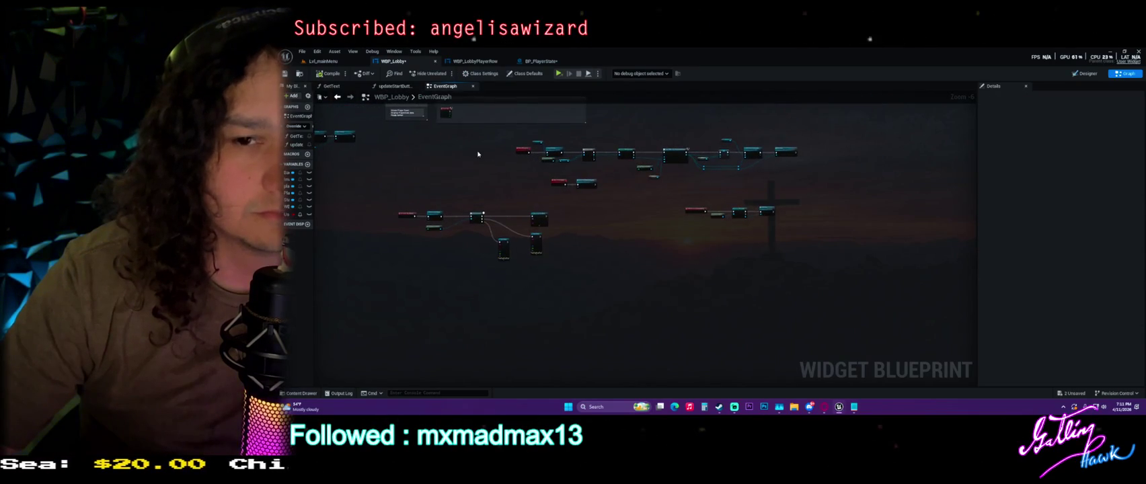
pyautogui.moveTo(449, 147)
pyautogui.mouseDown()
pyautogui.moveTo(530, 195)
pyautogui.moveTo(576, 173)
pyautogui.moveTo(710, 181)
pyautogui.moveTo(644, 215)
pyautogui.moveTo(577, 222)
pyautogui.mouseUp()
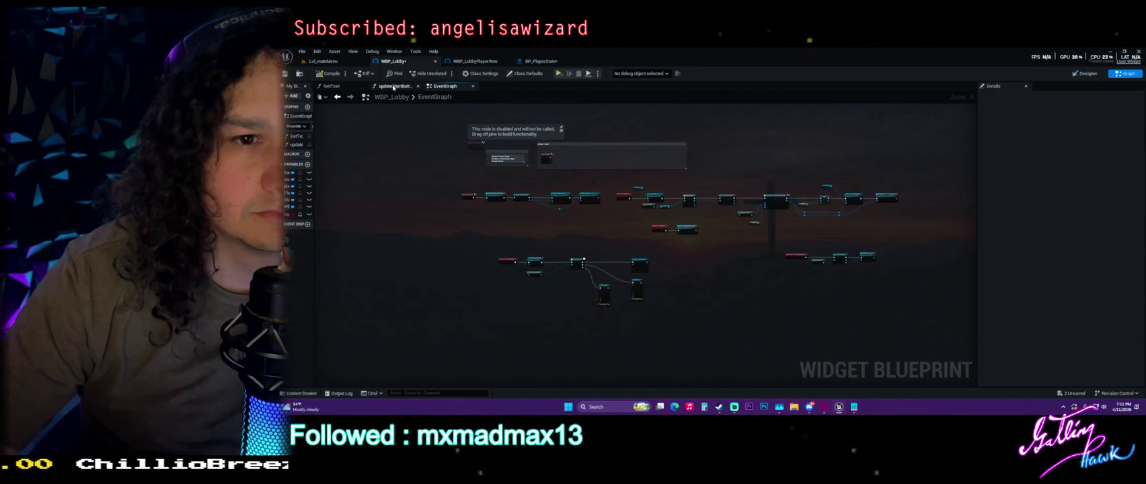
pyautogui.click(395, 86)
pyautogui.scroll(5, 507, 178)
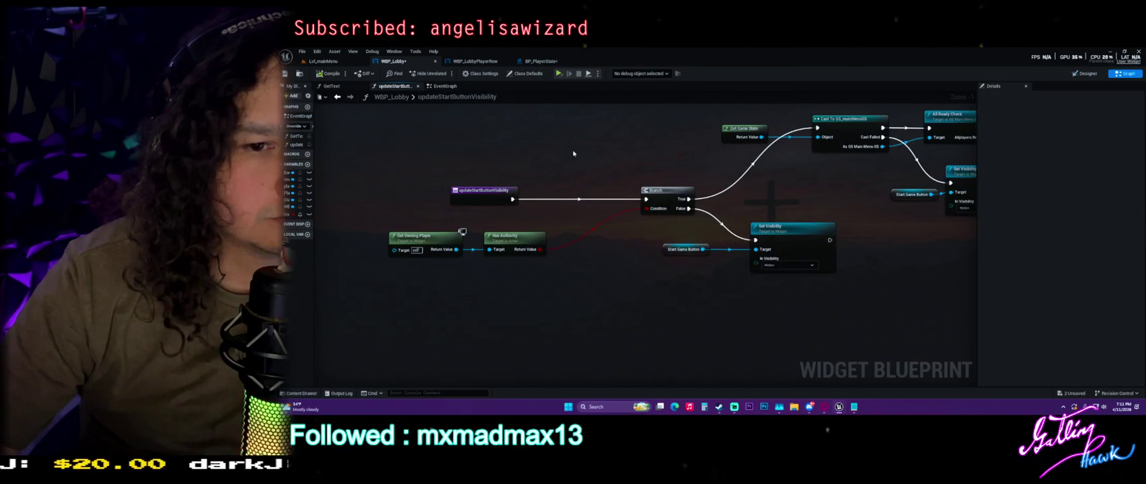
pyautogui.click(336, 86)
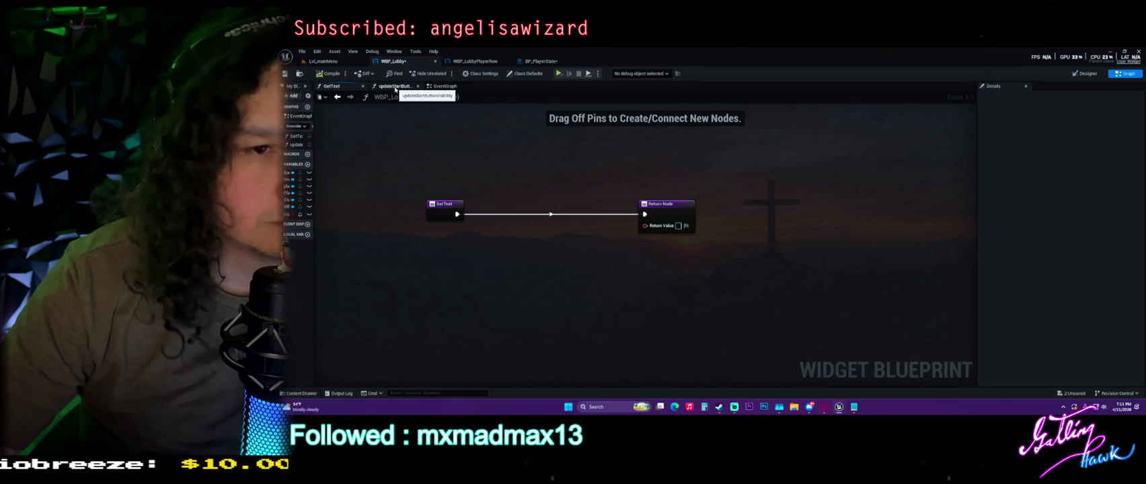
pyautogui.moveTo(313, 269); pyautogui.dragTo(367, 269)
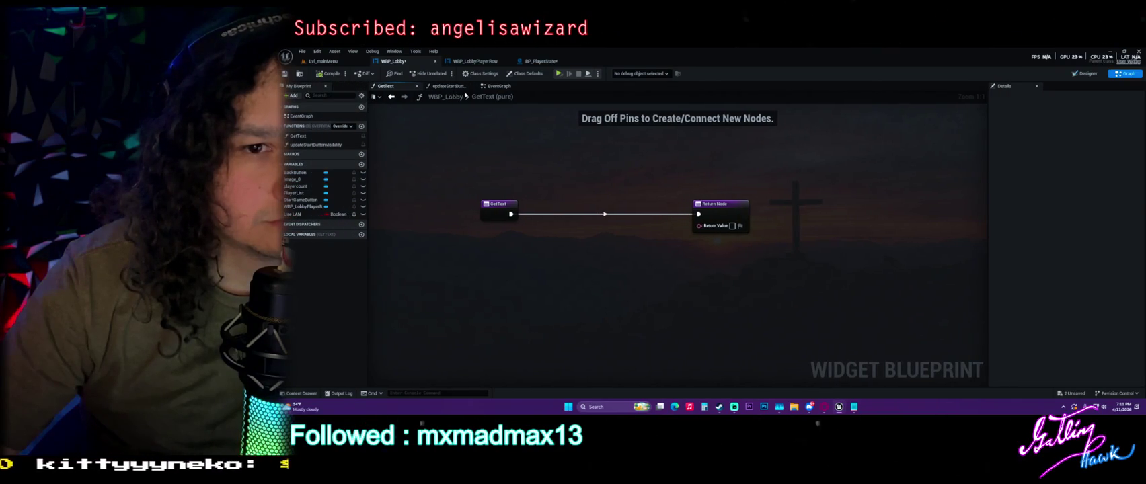
# Step: Check the Create Row Widget and start-game nodes and GetText properties, then show the Designer layout
pyautogui.click(492, 88)
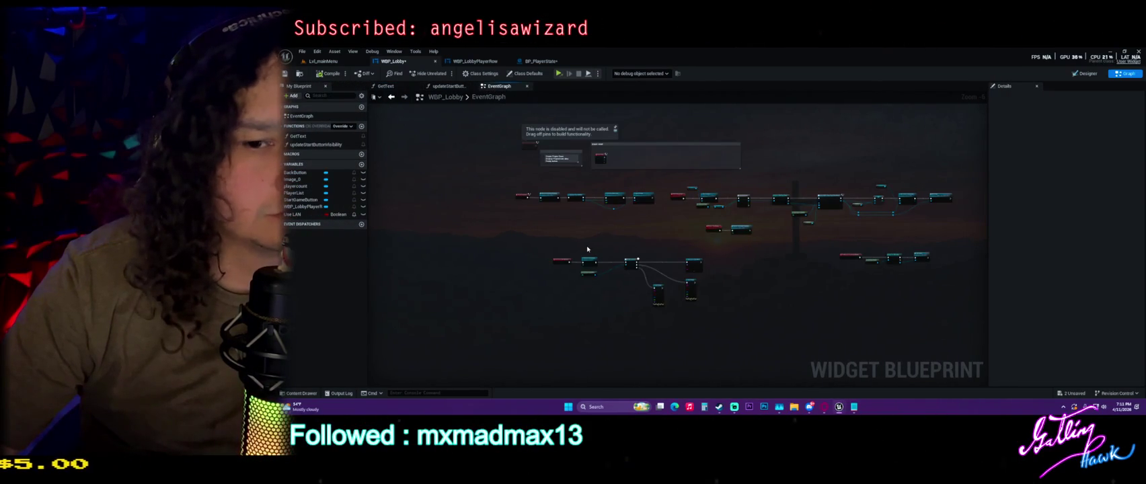
pyautogui.scroll(2, 639, 271)
pyautogui.moveTo(640, 270); pyautogui.dragTo(727, 253)
pyautogui.scroll(-5, 727, 253)
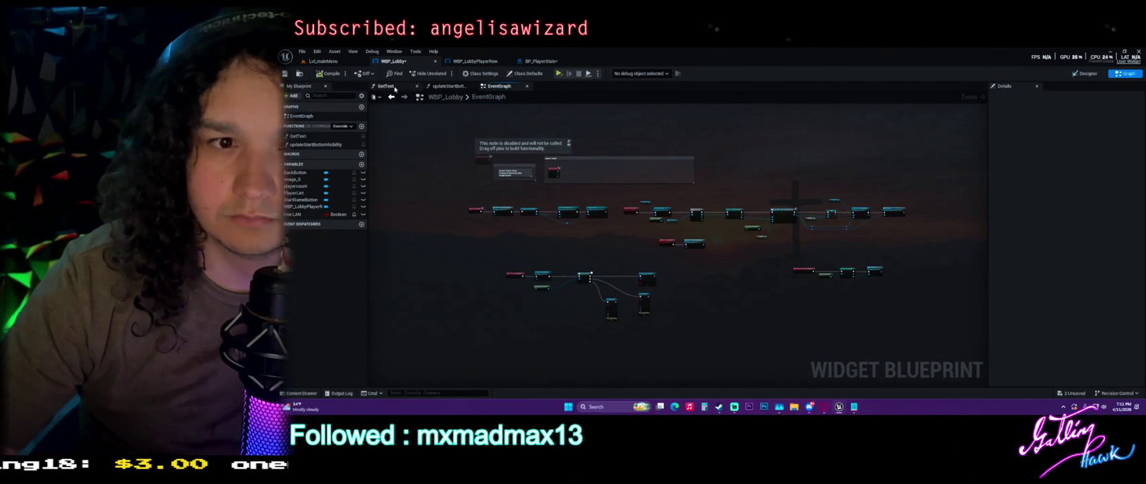
pyautogui.click(320, 137)
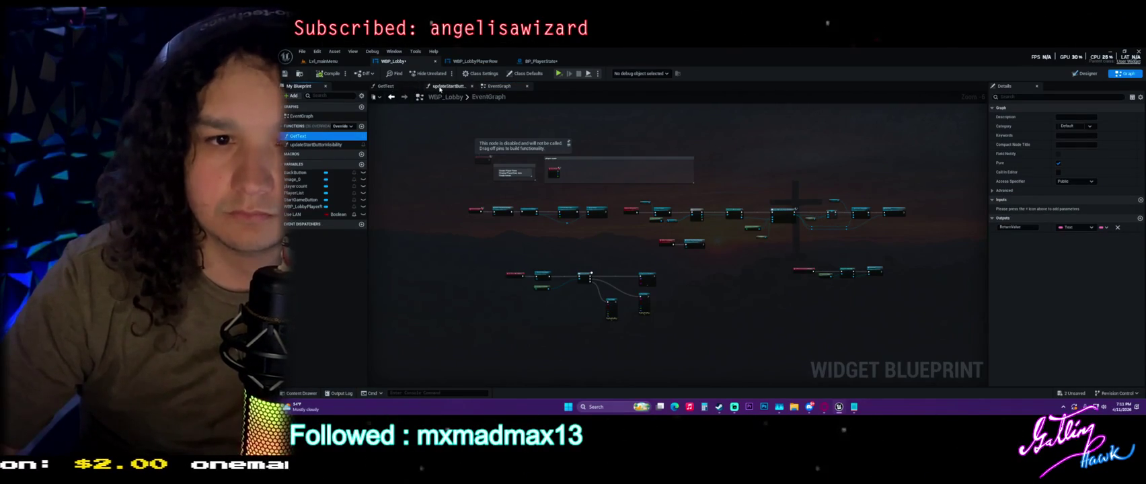
pyautogui.scroll(5, 501, 208)
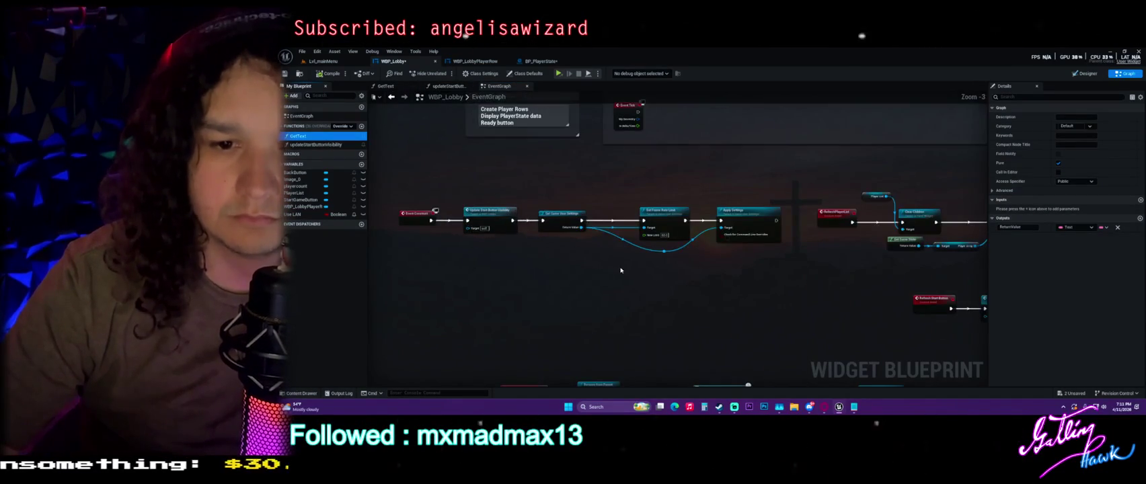
pyautogui.click(1084, 74)
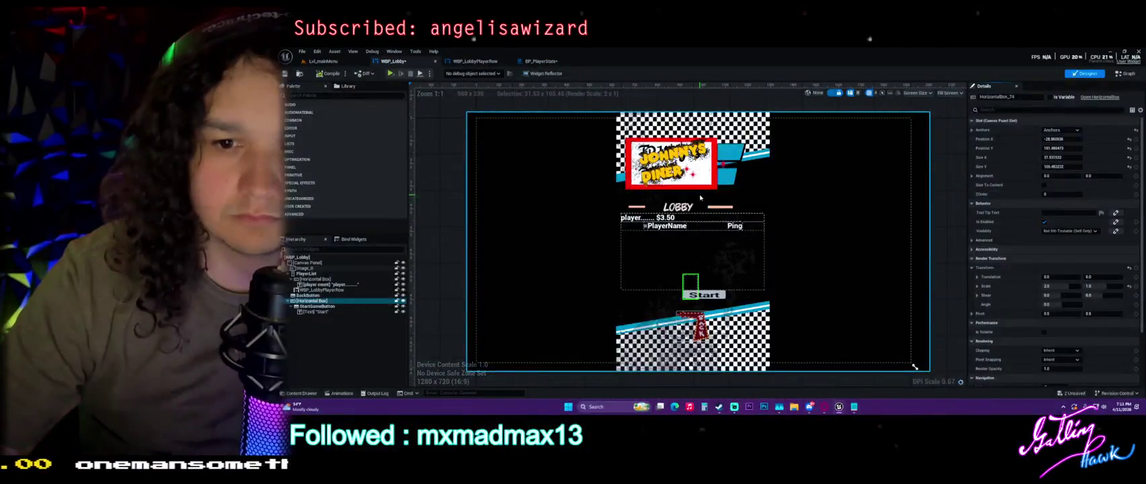
# Step: Zoom into the lobby Designer canvas, save WBP_Lobby, and switch back to Graph view
pyautogui.scroll(4, 703, 238)
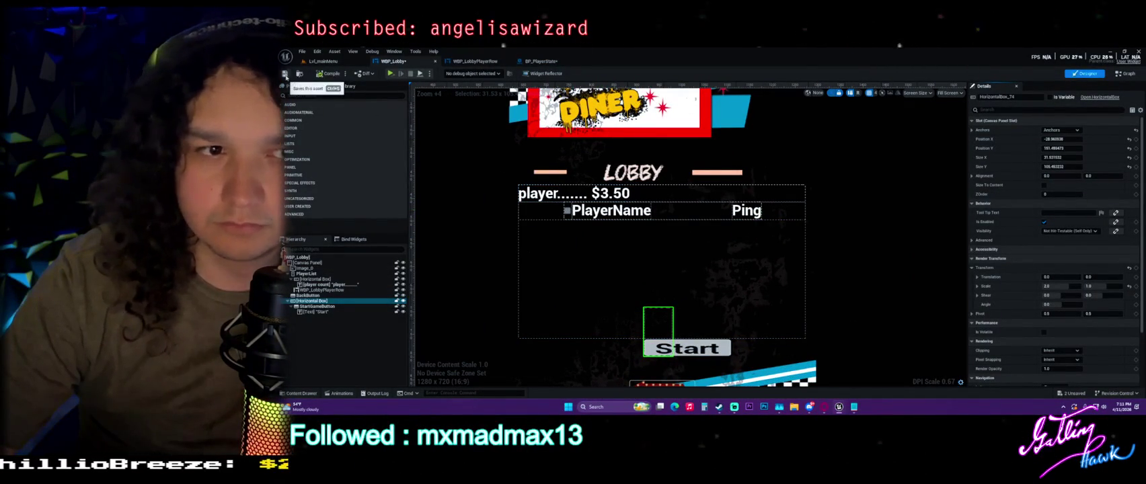
pyautogui.click(286, 76)
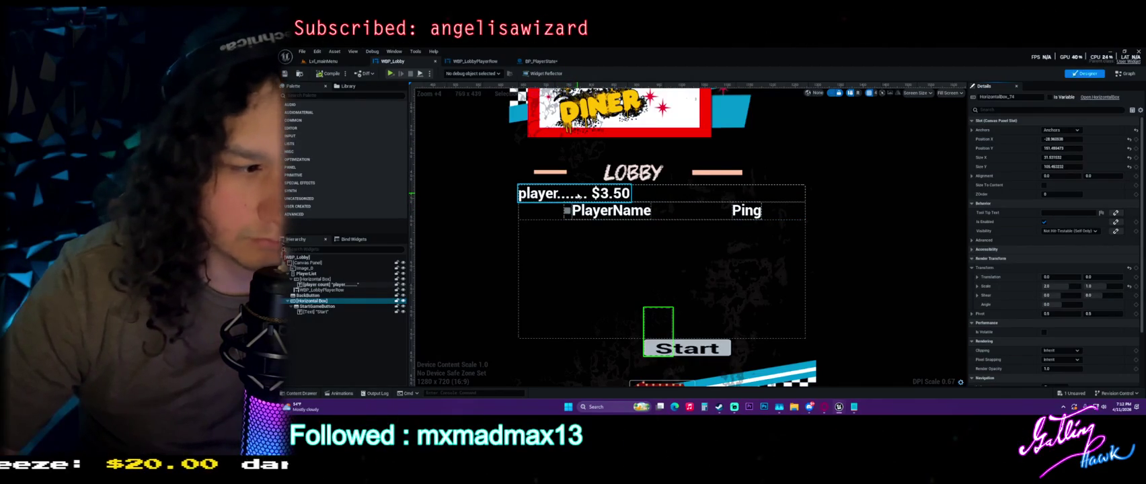
pyautogui.click(1121, 74)
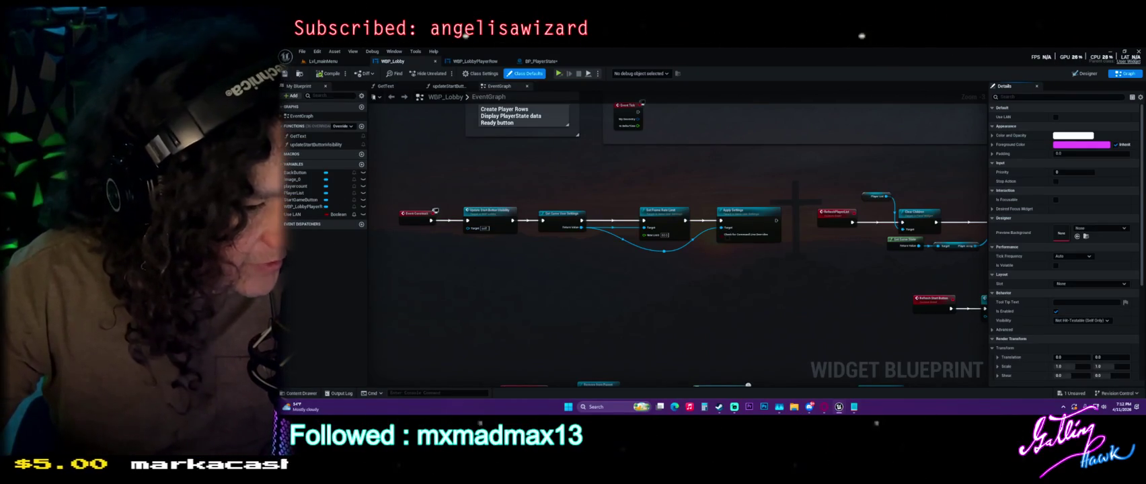
# Step: Move the Get Game State and Player Array nodes slightly down
pyautogui.moveTo(761, 289); pyautogui.dragTo(608, 277)
pyautogui.scroll(3, 753, 249)
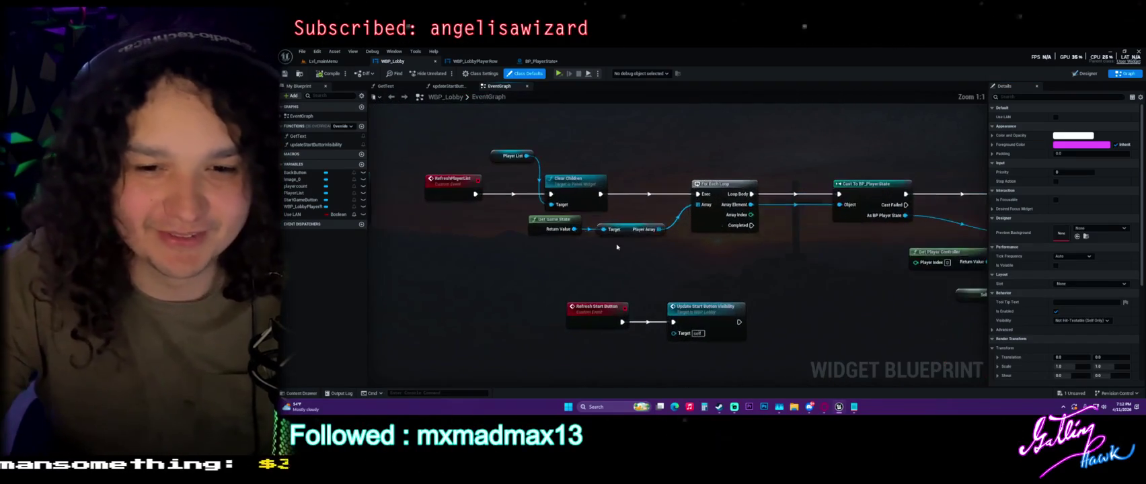
pyautogui.click(537, 225)
pyautogui.moveTo(537, 226); pyautogui.dragTo(536, 237)
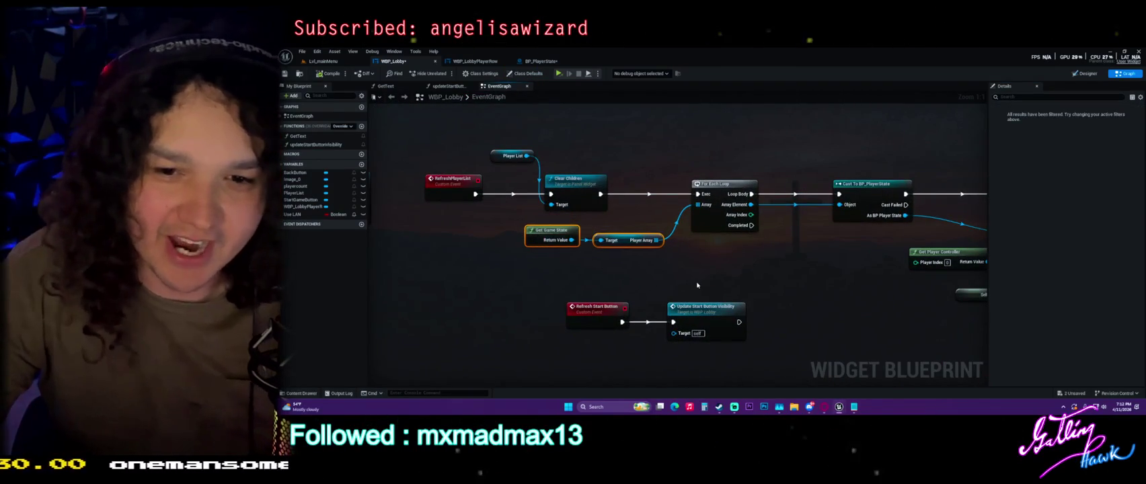
pyautogui.click(696, 285)
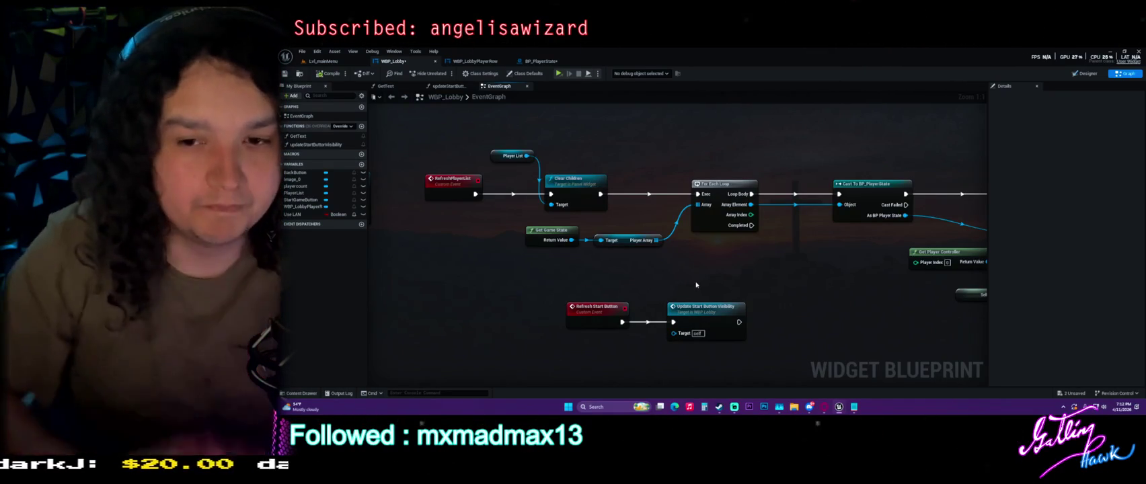
# Step: Nudge Get Player Controller left beside the Create WBP Lobby Player Row Widget node
pyautogui.moveTo(936, 262)
pyautogui.mouseDown()
pyautogui.moveTo(714, 219)
pyautogui.moveTo(685, 224)
pyautogui.mouseUp()
pyautogui.moveTo(856, 229); pyautogui.dragTo(722, 256)
pyautogui.scroll(-1, 723, 256)
pyautogui.click(753, 261)
pyautogui.moveTo(796, 264)
pyautogui.mouseDown()
pyautogui.moveTo(670, 258)
pyautogui.moveTo(785, 267)
pyautogui.mouseUp()
pyautogui.scroll(-1, 779, 267)
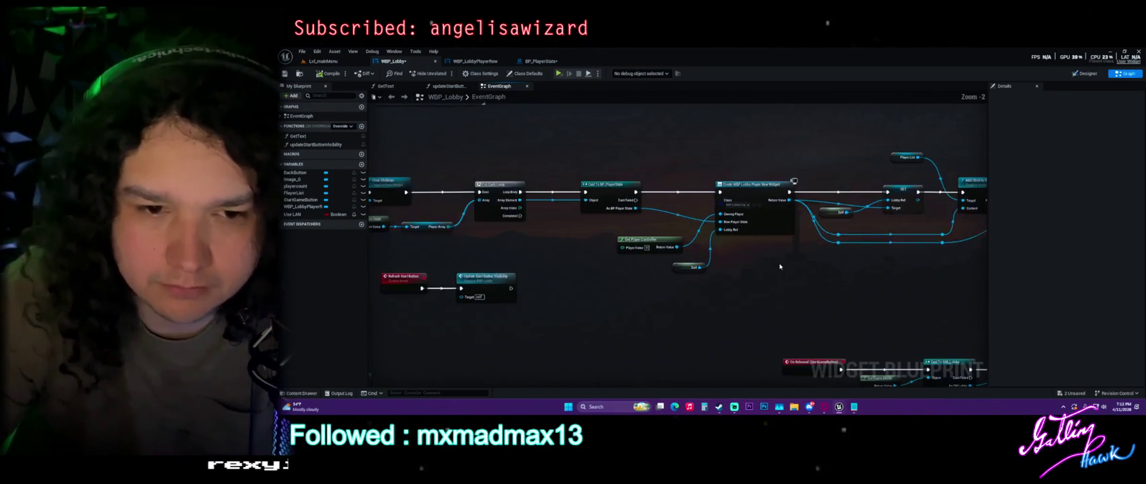
pyautogui.moveTo(596, 281)
pyautogui.mouseDown()
pyautogui.moveTo(686, 268)
pyautogui.moveTo(624, 254)
pyautogui.moveTo(605, 210)
pyautogui.mouseUp()
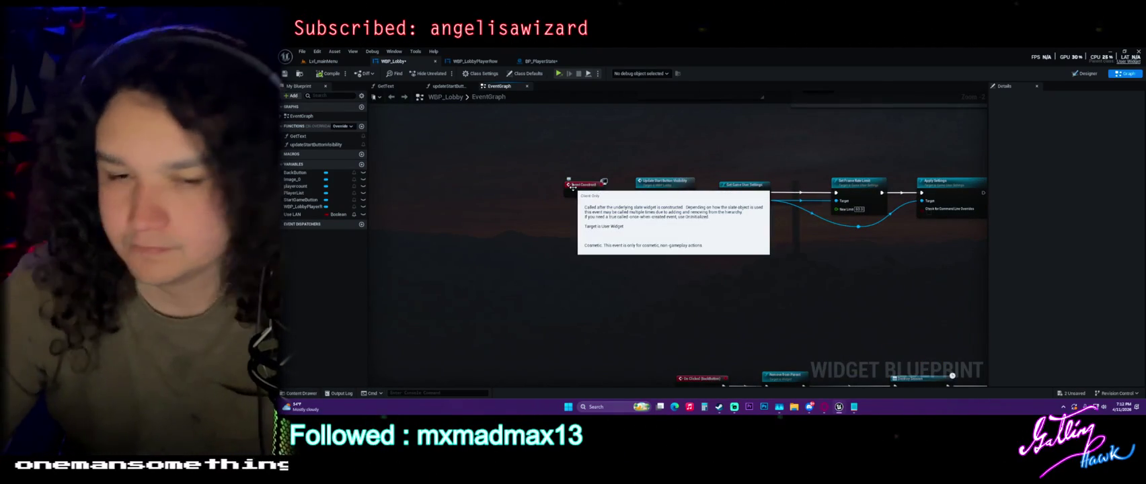
# Step: Review the BackButton Destroy Session and On Released (StartGameButton) node chains in WBP_Lobby
pyautogui.moveTo(696, 289); pyautogui.dragTo(609, 146)
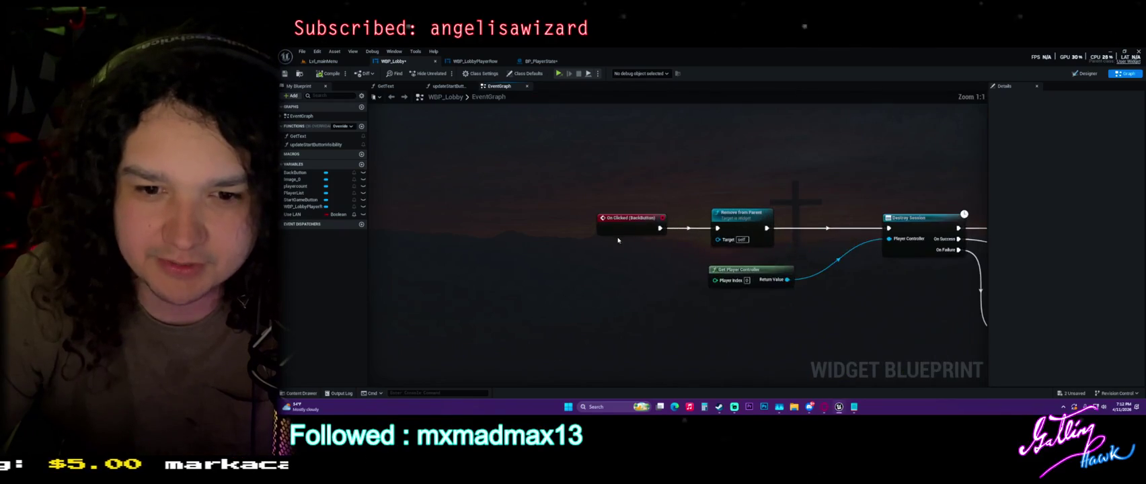
pyautogui.scroll(2, 698, 237)
pyautogui.scroll(-4, 697, 237)
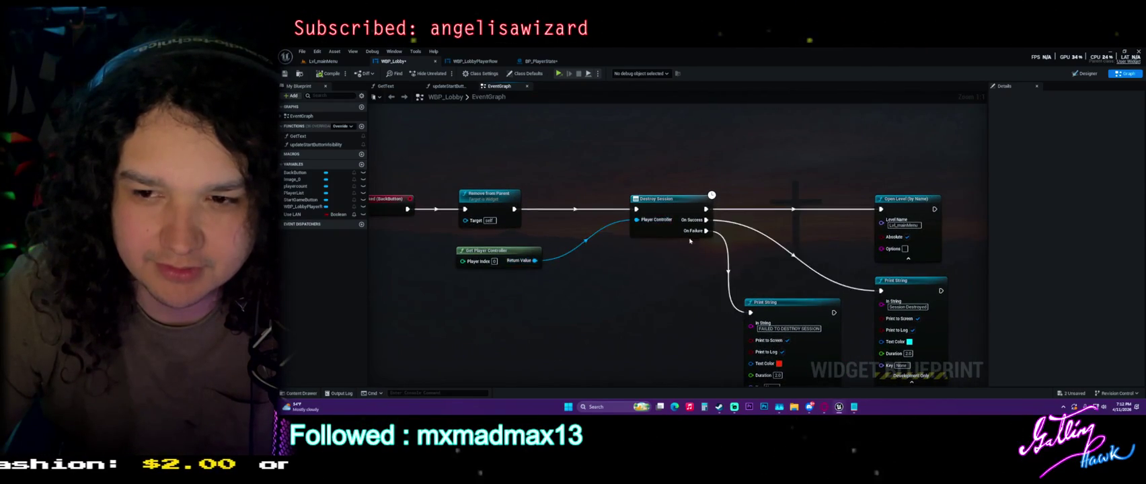
pyautogui.moveTo(697, 236); pyautogui.dragTo(444, 232)
pyautogui.scroll(4, 651, 241)
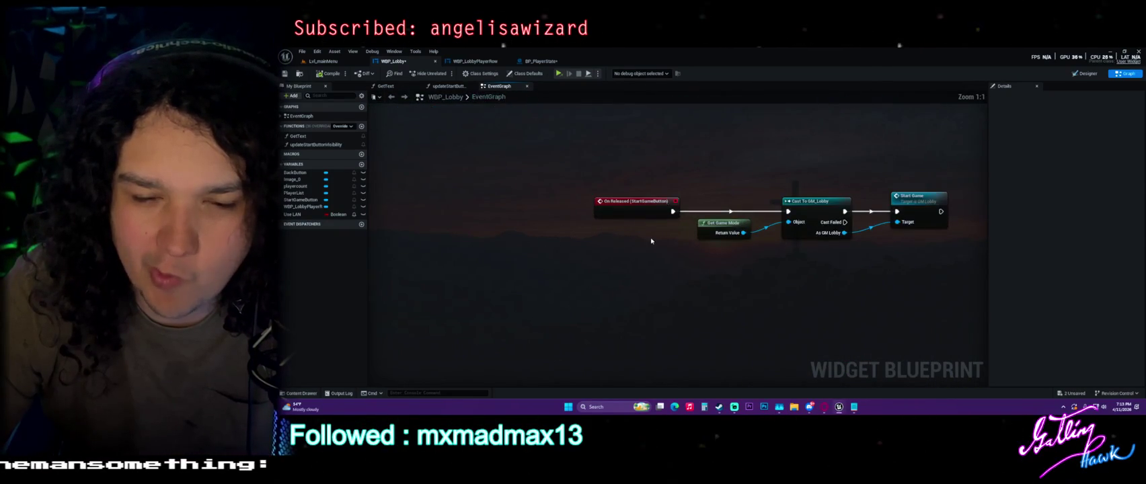
pyautogui.moveTo(567, 156); pyautogui.dragTo(906, 262)
pyautogui.click(661, 178)
pyautogui.moveTo(606, 151)
pyautogui.mouseDown()
pyautogui.moveTo(926, 254)
pyautogui.moveTo(932, 269)
pyautogui.mouseUp()
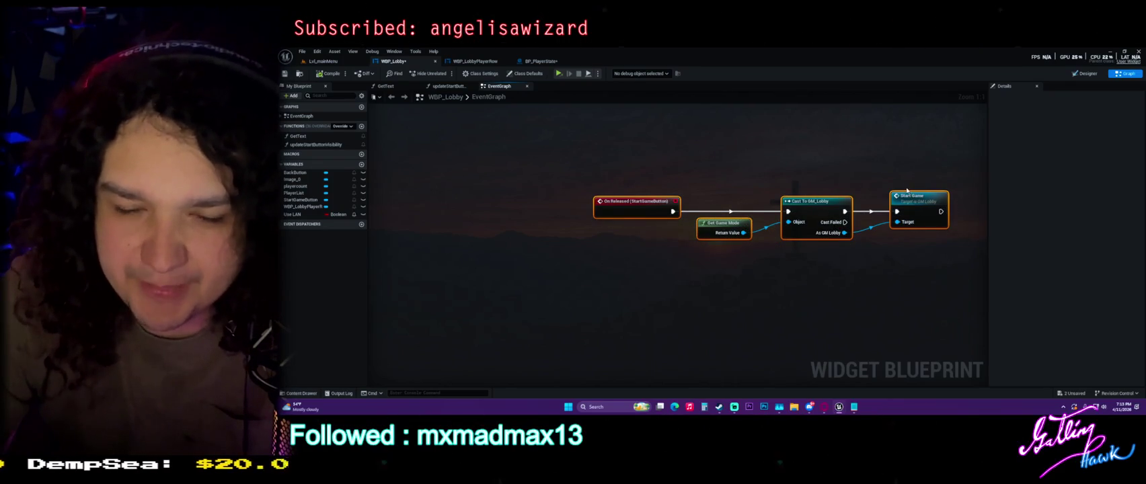
pyautogui.click(824, 178)
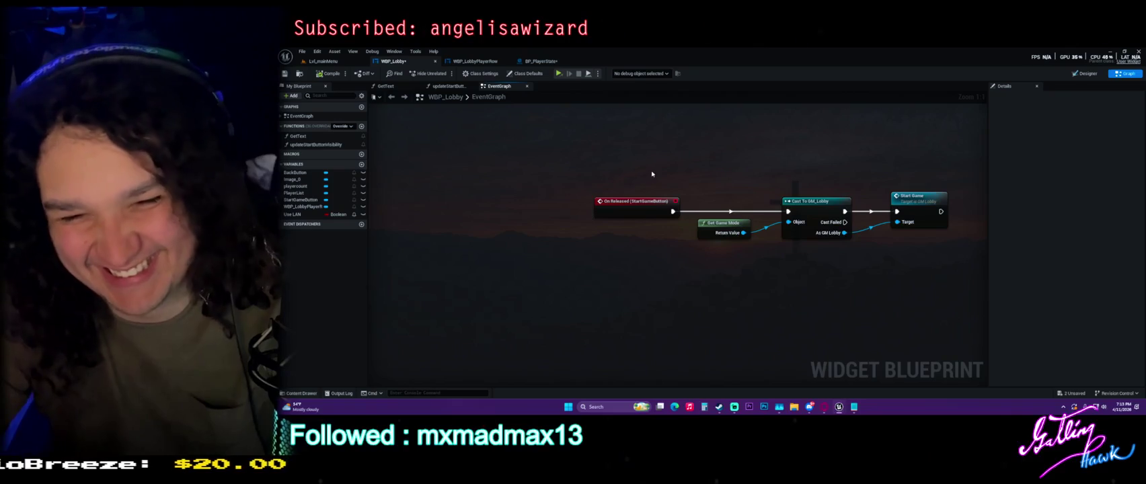
# Step: Open GM_Lobby's StartGame event, which drives Server Travel, from the Start Game call node
pyautogui.click(649, 210)
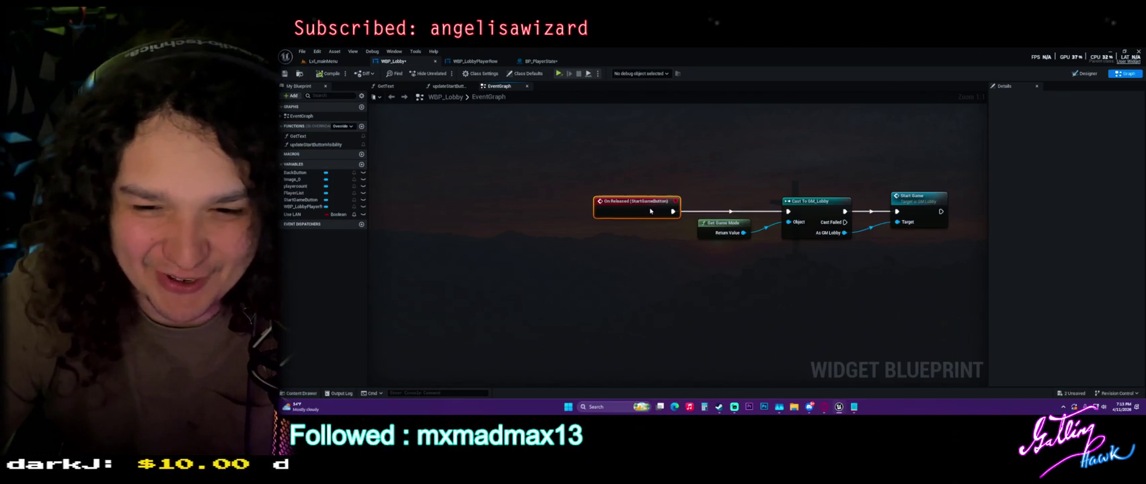
pyautogui.click(671, 187)
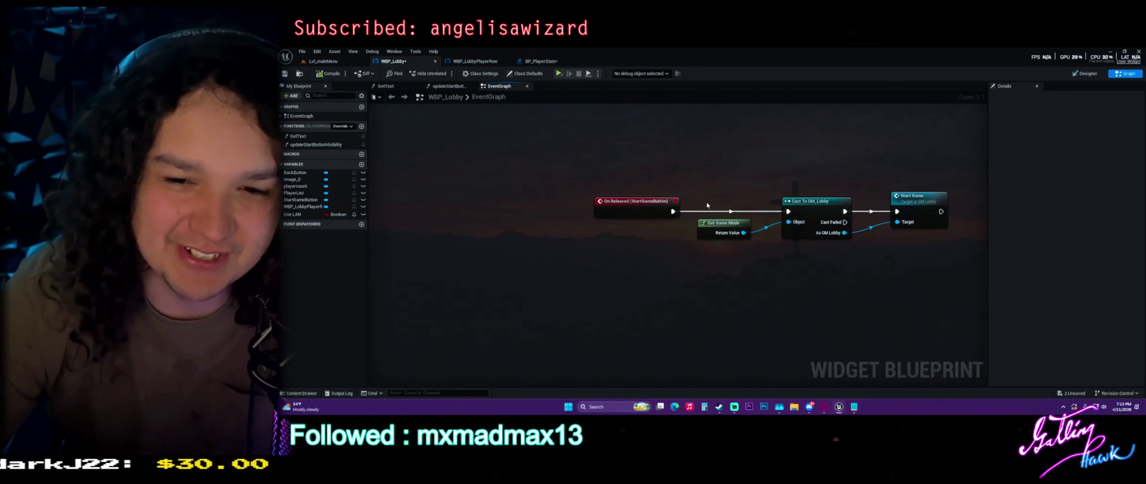
pyautogui.moveTo(703, 204); pyautogui.dragTo(644, 172)
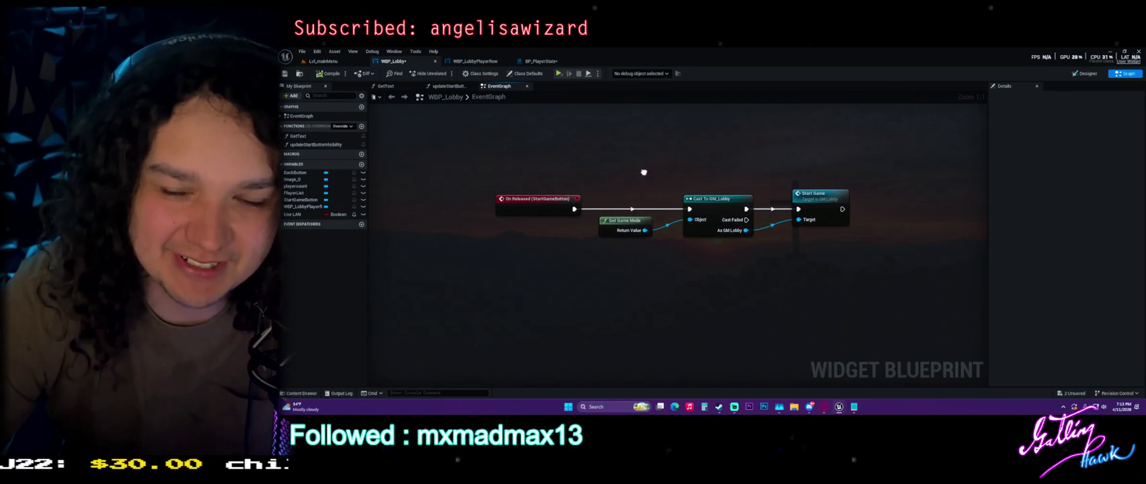
pyautogui.doubleClick(831, 198)
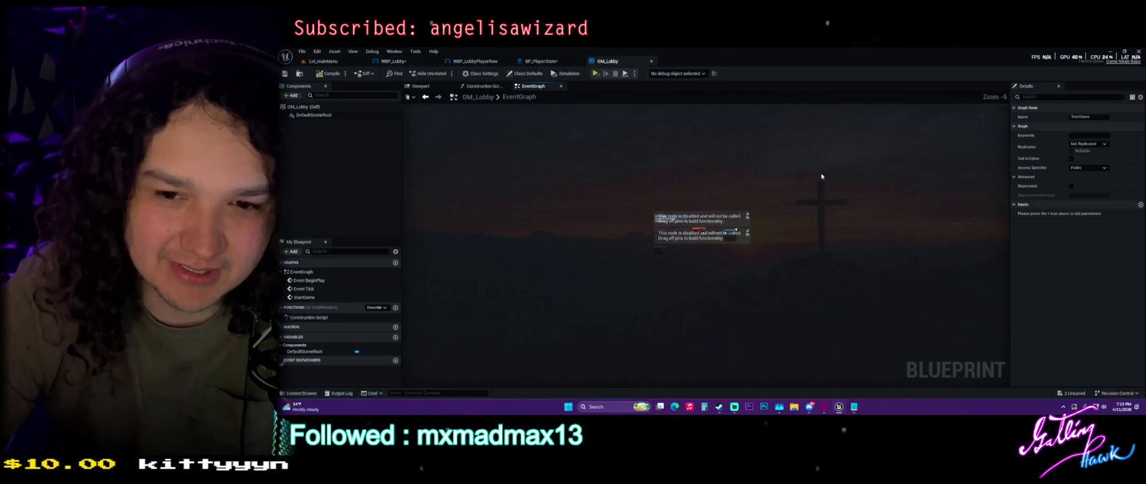
pyautogui.click(847, 143)
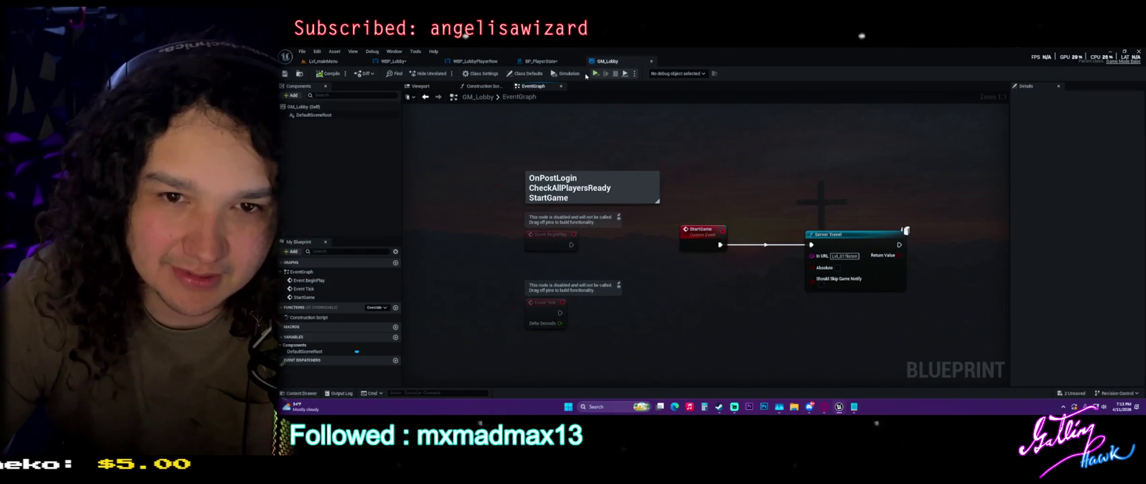
# Step: Bring BP_PlayerState's Server_SetReady event, which sets bReady with notify, into view
pyautogui.click(541, 62)
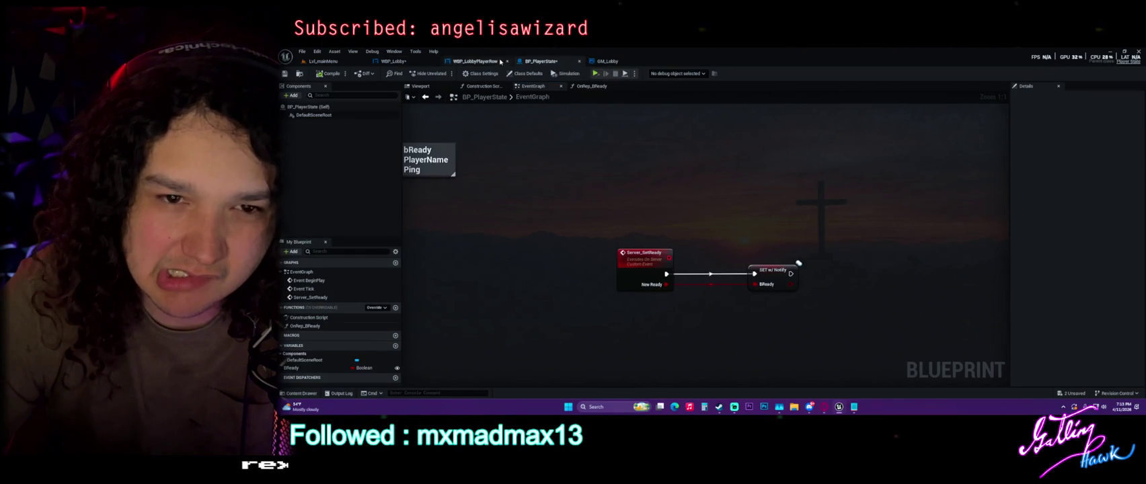
pyautogui.moveTo(572, 154); pyautogui.dragTo(555, 81)
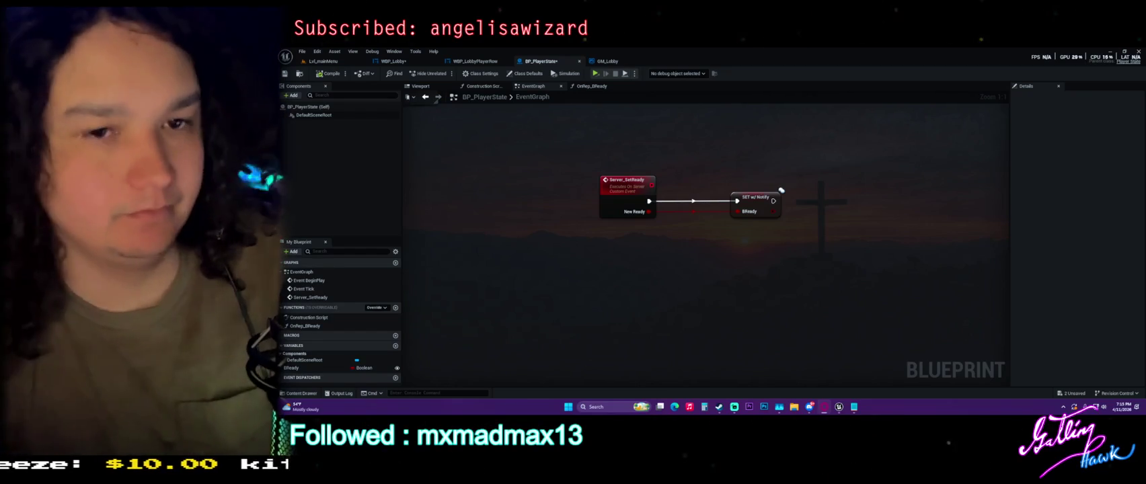
# Step: Add an Event OnPostLogin node to GM_Lobby, placed below the StartGame event
pyautogui.click(606, 61)
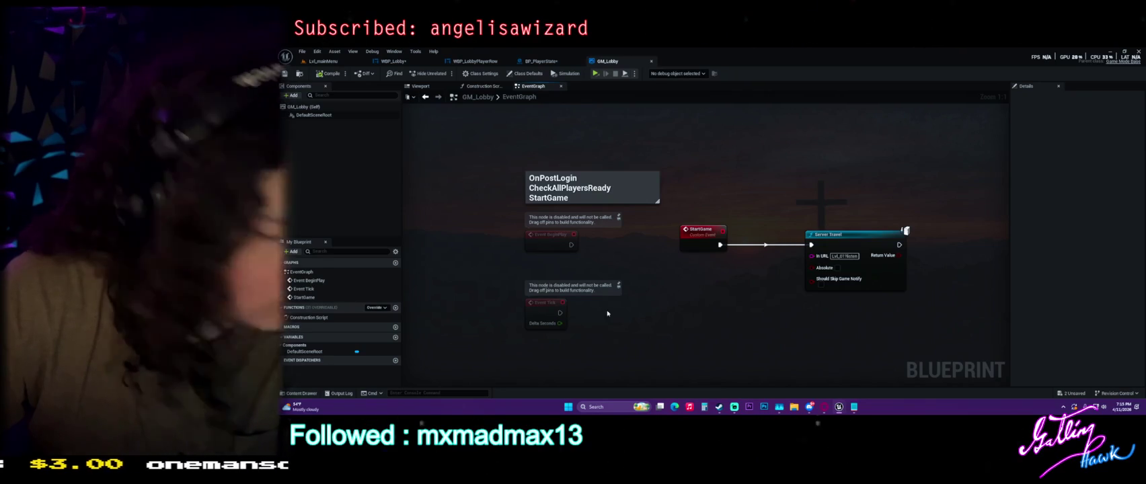
pyautogui.rightClick(770, 296)
pyautogui.write('onpostlogin')
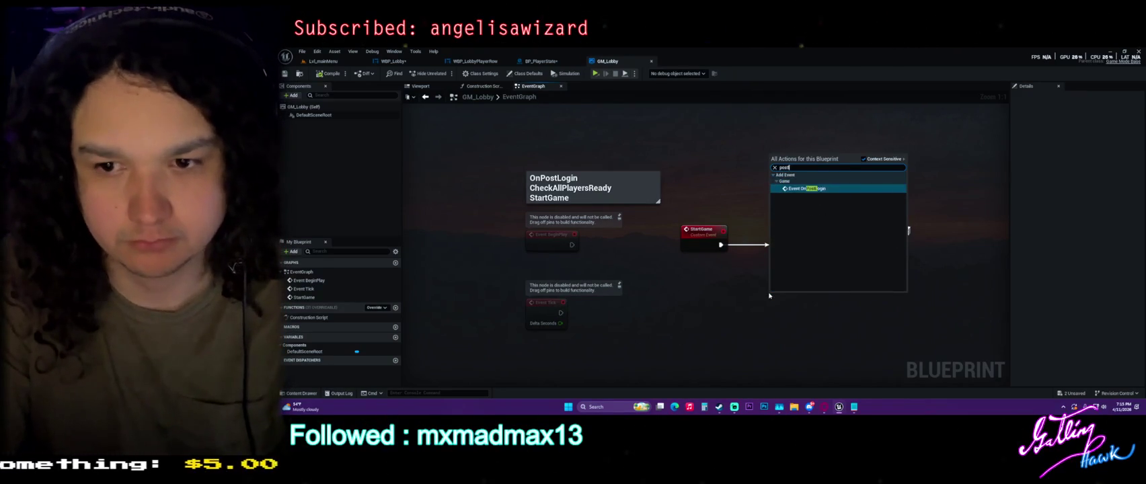
pyautogui.press('Return')
pyautogui.moveTo(770, 296); pyautogui.dragTo(645, 315)
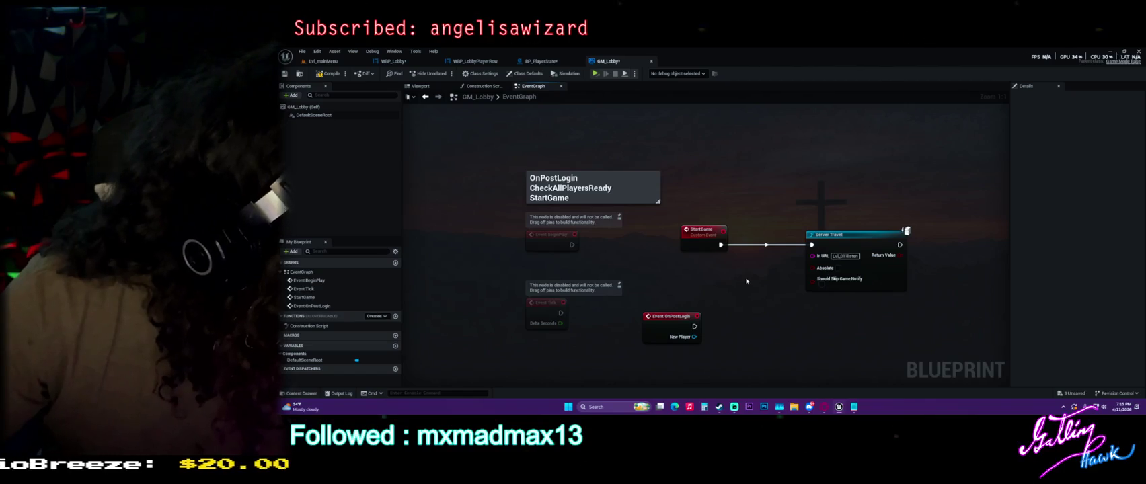
# Step: Check BP_PlayerState's OnRep_BReady and WBP_LobbyPlayerRow, then compile and save GM_Lobby
pyautogui.click(541, 61)
pyautogui.click(589, 86)
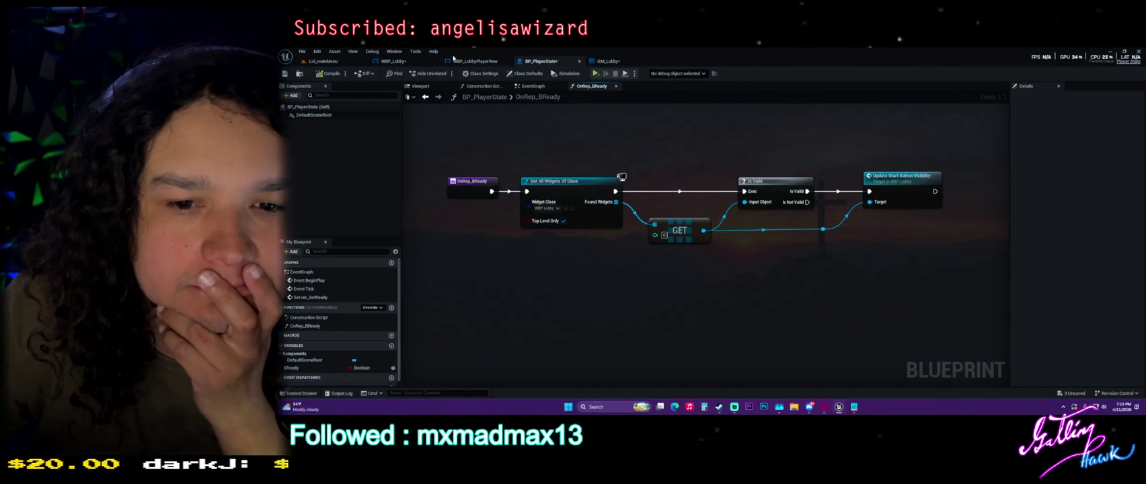
pyautogui.click(475, 61)
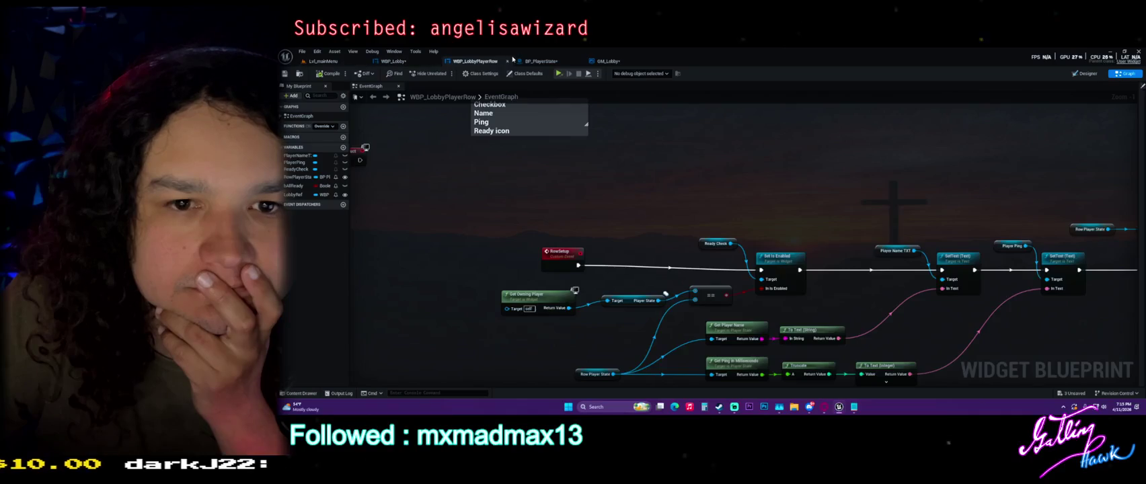
pyautogui.click(542, 60)
pyautogui.click(607, 60)
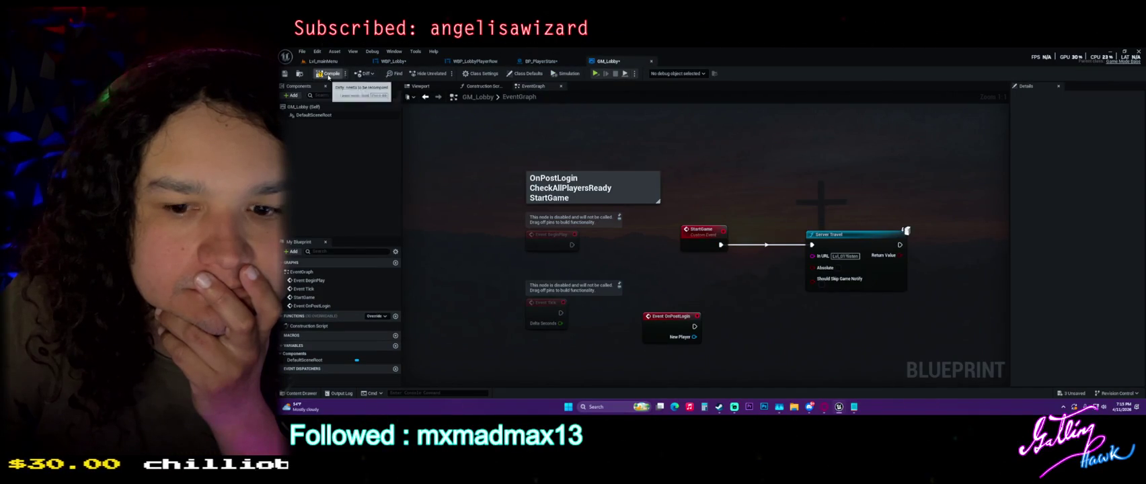
pyautogui.hotkey('ctrl', 's')
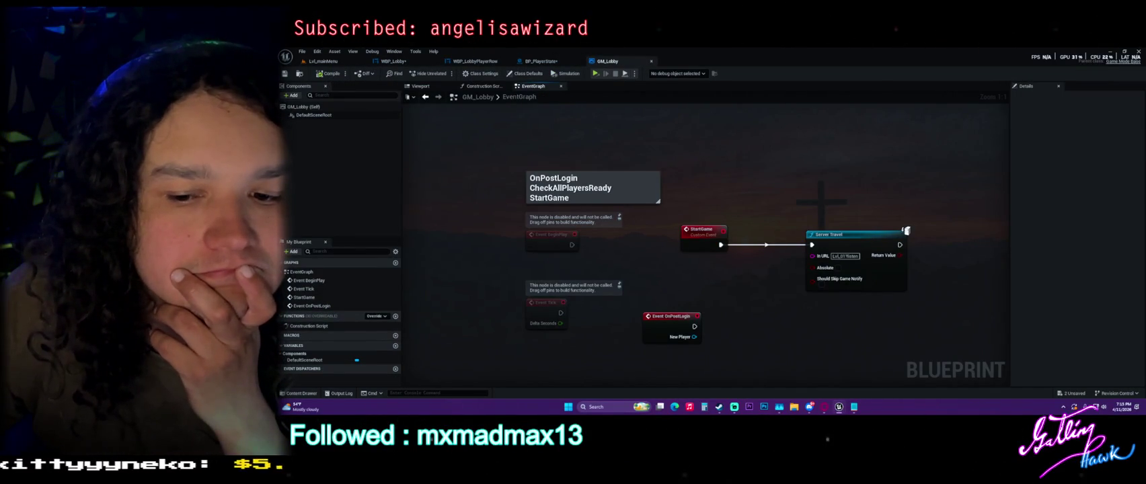
# Step: Search GM_Lobby's action list for a player-leave event using 'onleave', 'leave', 'ex' and 'server travel'
pyautogui.rightClick(770, 192)
pyautogui.write('onleave')
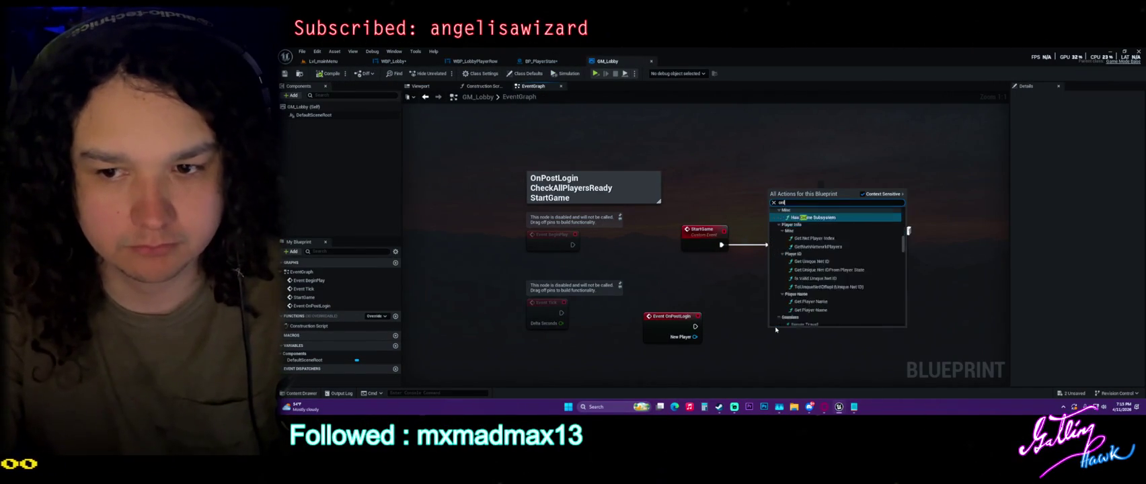
pyautogui.press('BackSpace')
pyautogui.press('BackSpace')
pyautogui.press('BackSpace')
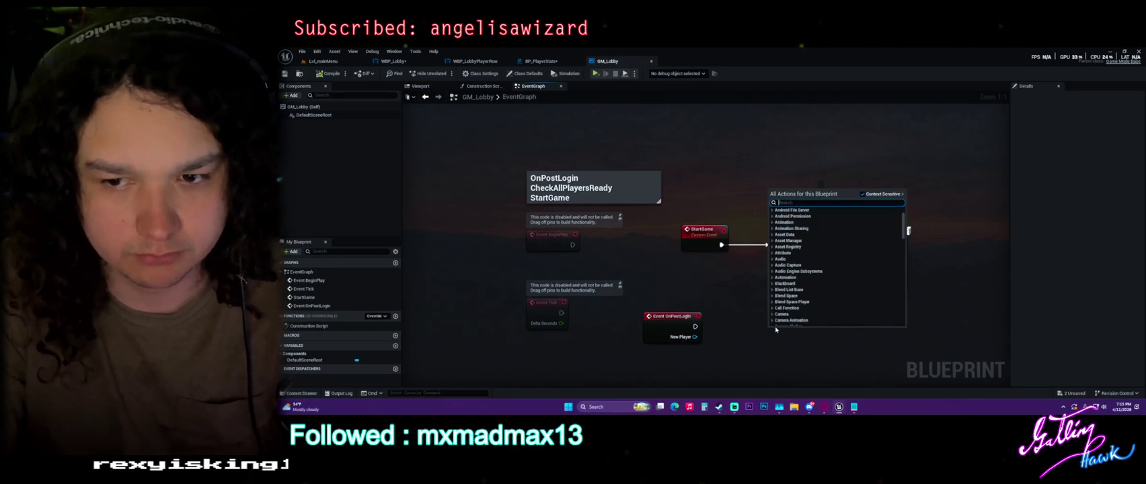
pyautogui.write('leave')
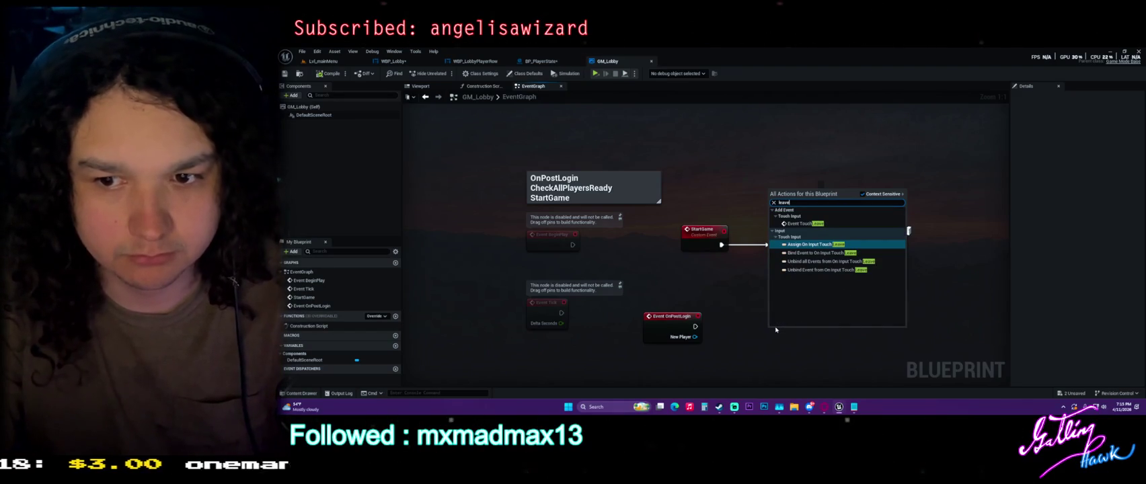
pyautogui.press('BackSpace')
pyautogui.press('BackSpace')
pyautogui.press('BackSpace')
pyautogui.write('ex')
pyautogui.press('BackSpace')
pyautogui.press('BackSpace')
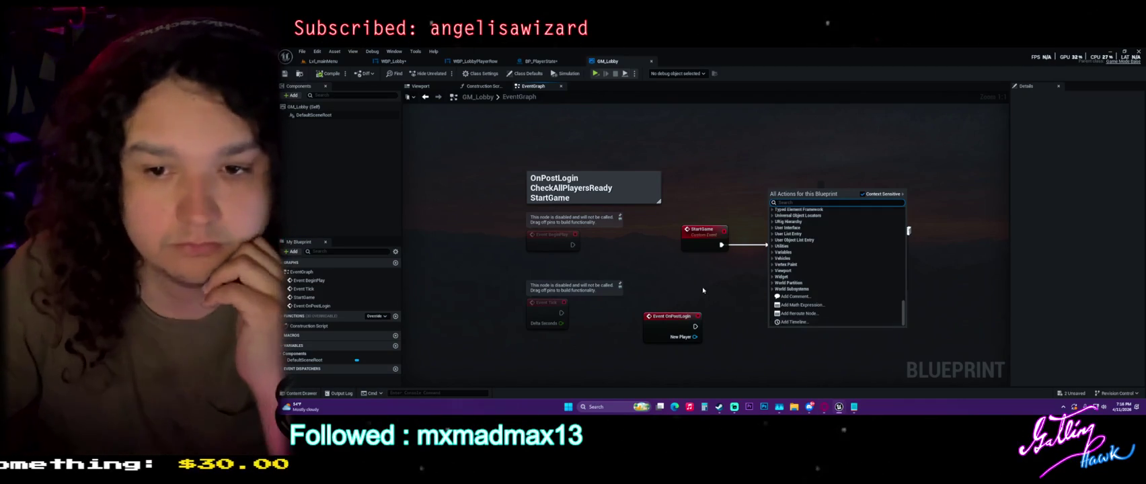
pyautogui.write('server travel')
pyautogui.press('Return')
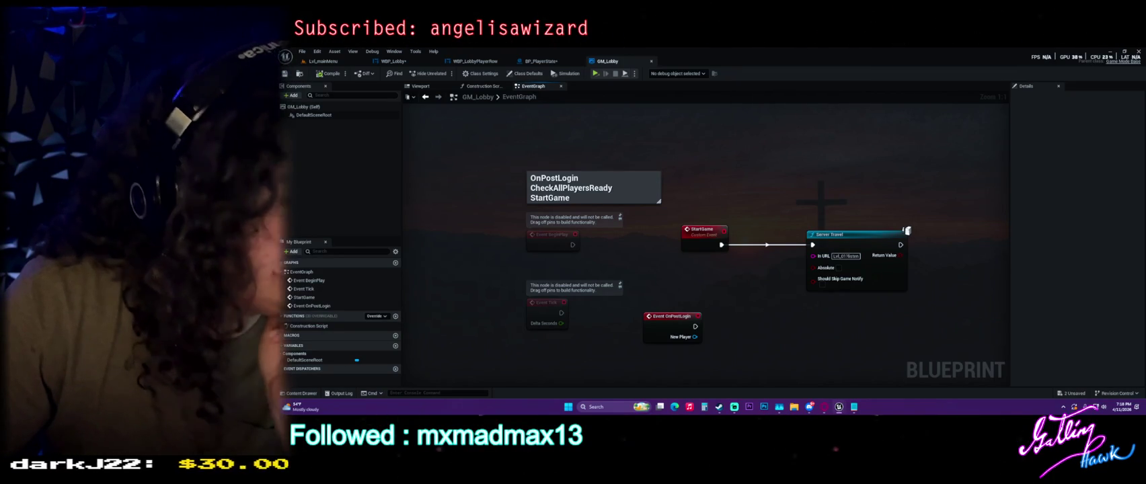
# Step: Show WBP_Lobby's graph, where On Released (StartGameButton) calls GM_Lobby's Start Game
pyautogui.click(393, 61)
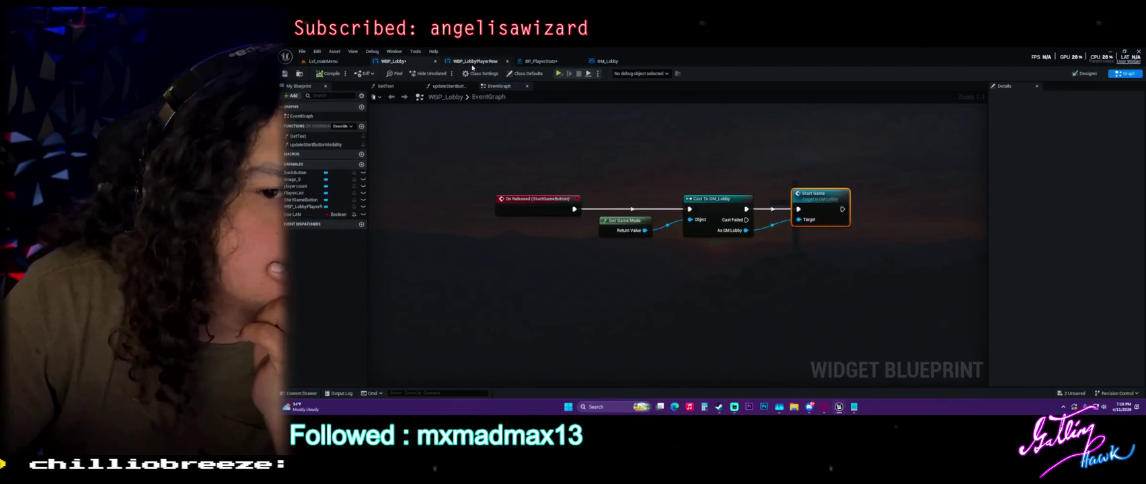
# Step: Look over the WBP_Lobby event graph, then move to GM_Lobby's event graph
pyautogui.click(665, 132)
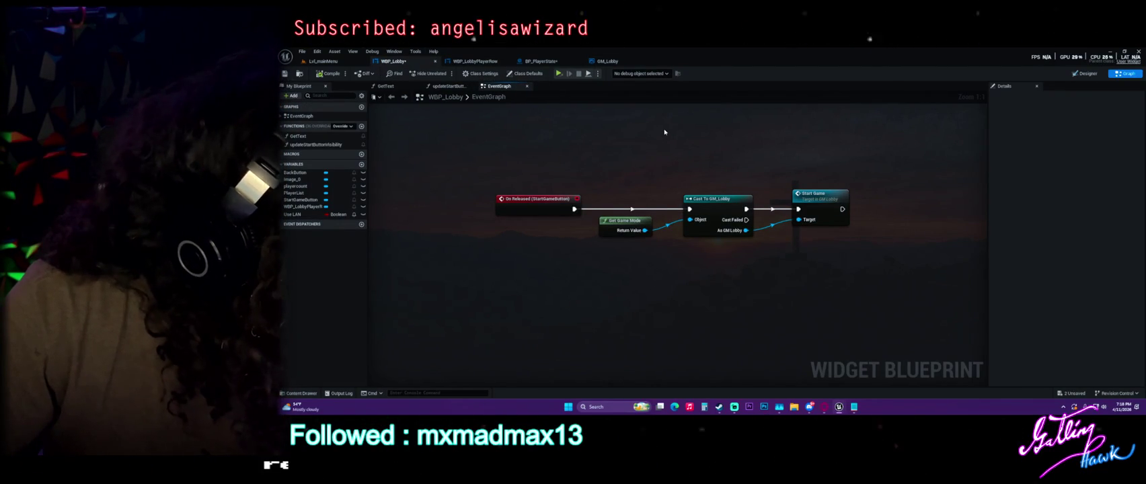
pyautogui.scroll(-5, 664, 131)
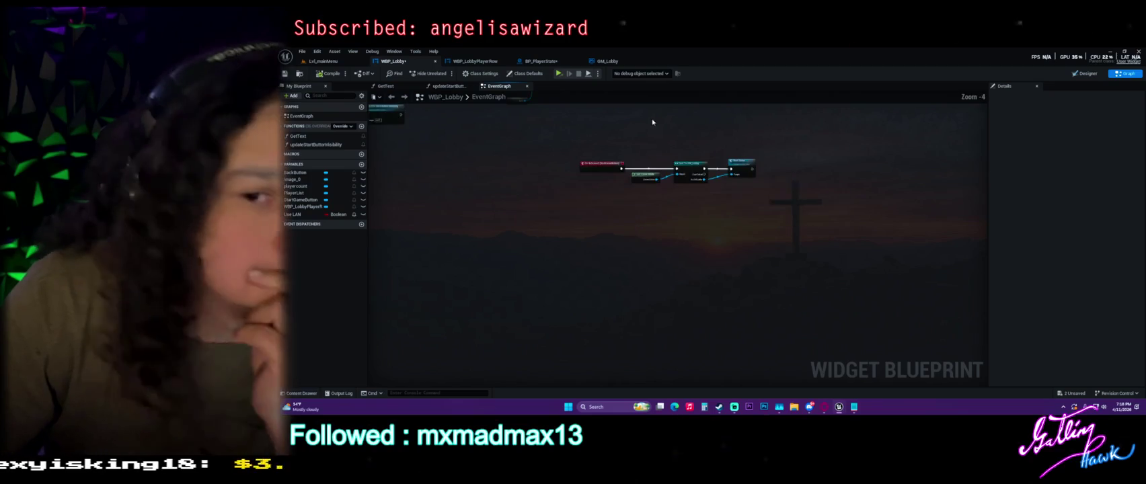
pyautogui.scroll(2, 561, 237)
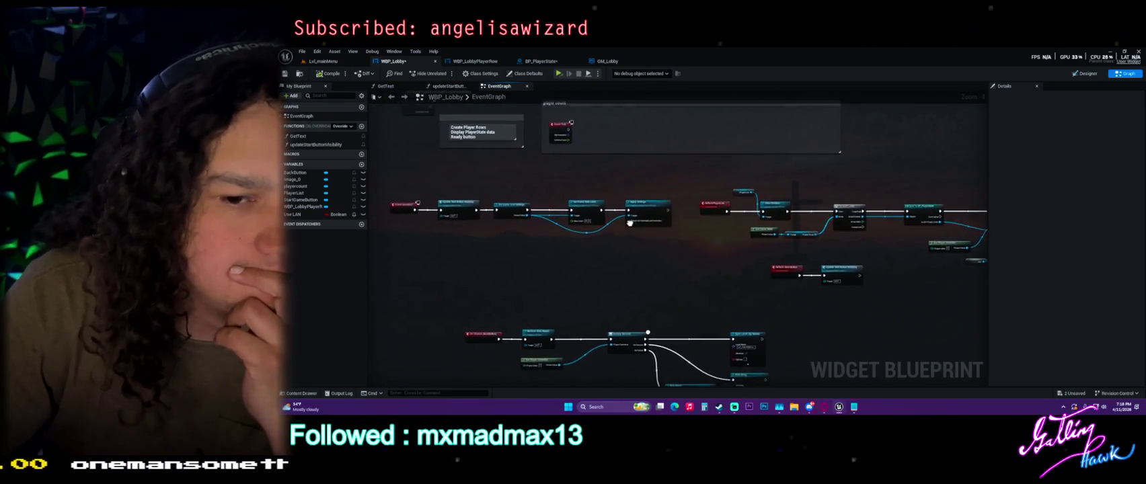
pyautogui.moveTo(661, 240); pyautogui.dragTo(399, 221)
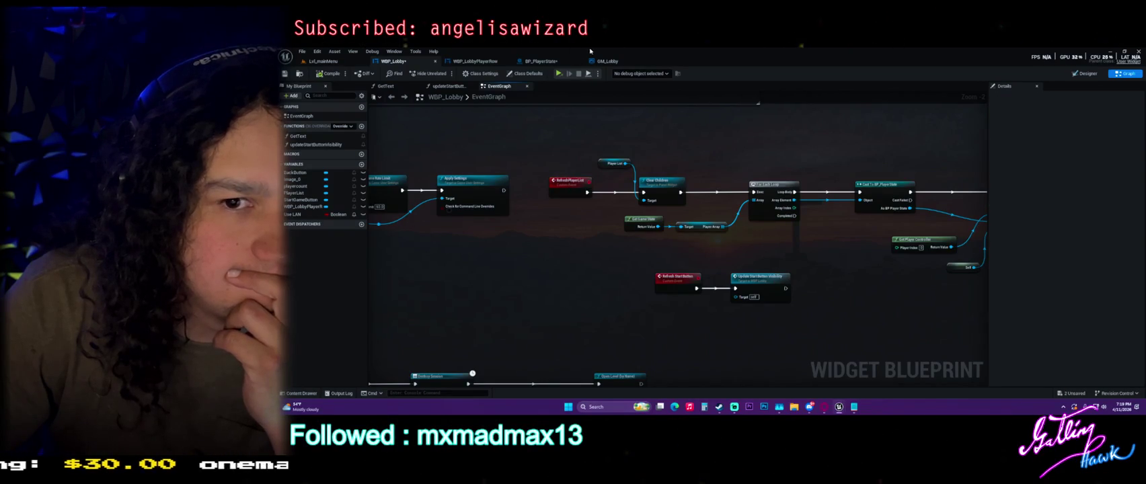
pyautogui.click(616, 61)
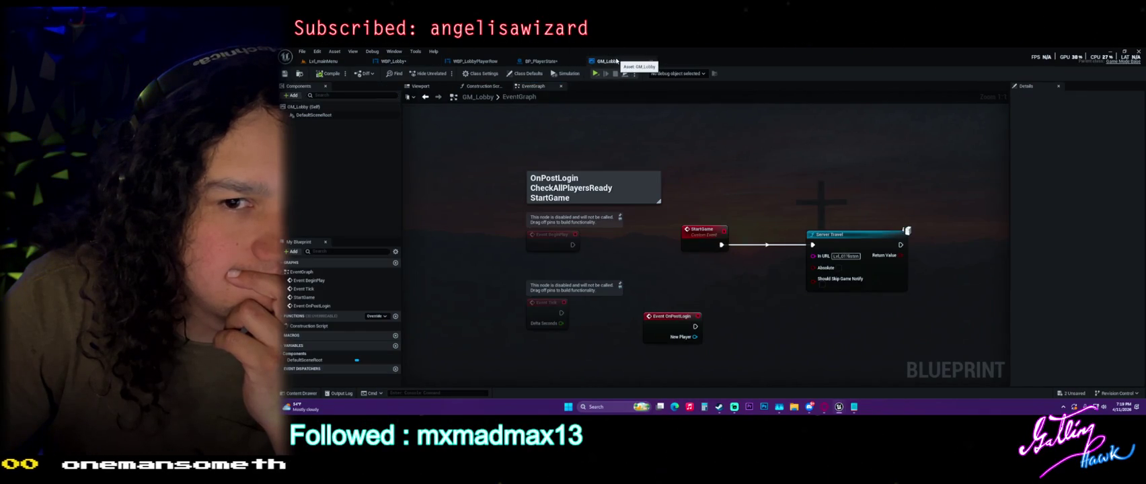
# Step: Show GM_Lobby's Class Defaults and save it, then return to WBP_Lobby's graph
pyautogui.click(698, 74)
pyautogui.click(699, 82)
pyautogui.click(525, 74)
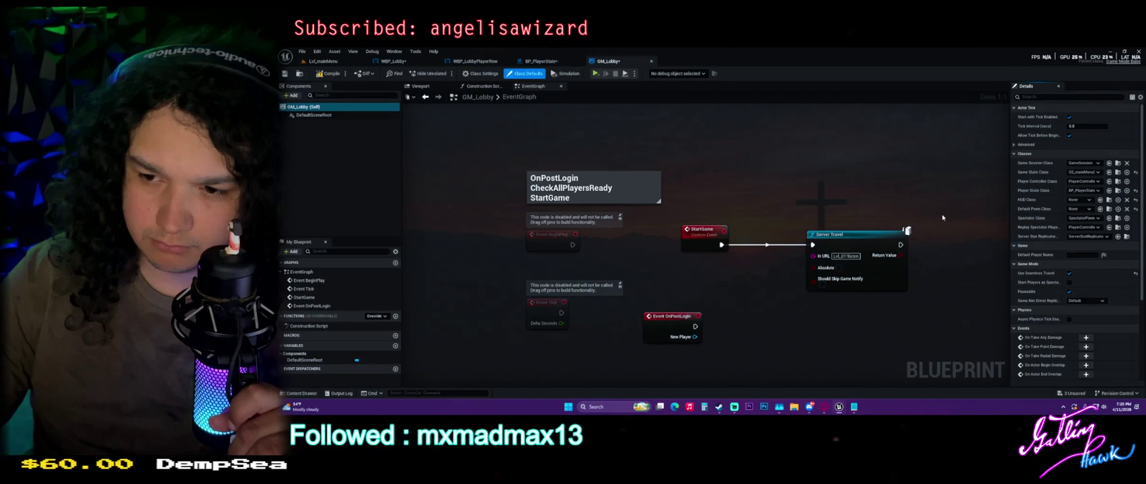
pyautogui.hotkey('ctrl', 's')
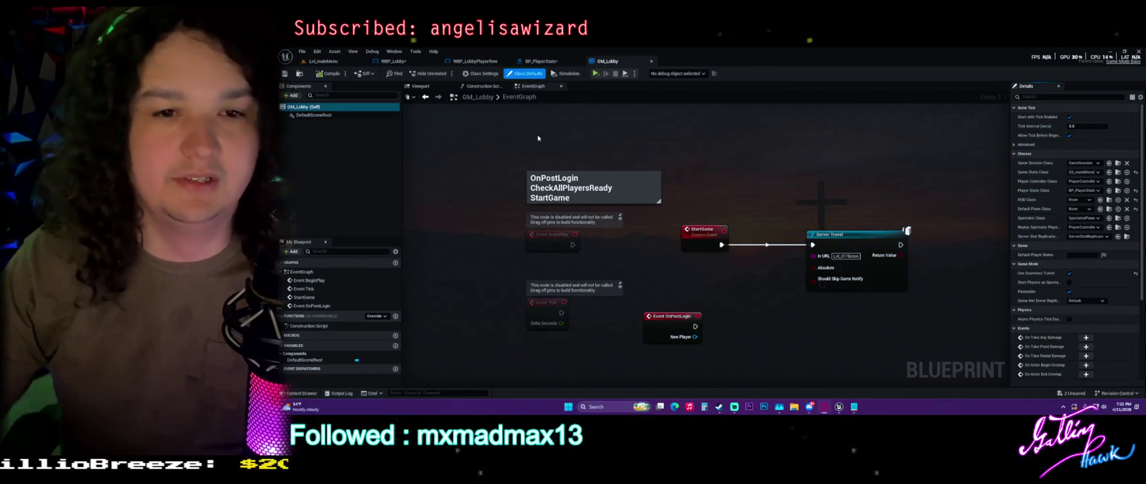
pyautogui.click(393, 61)
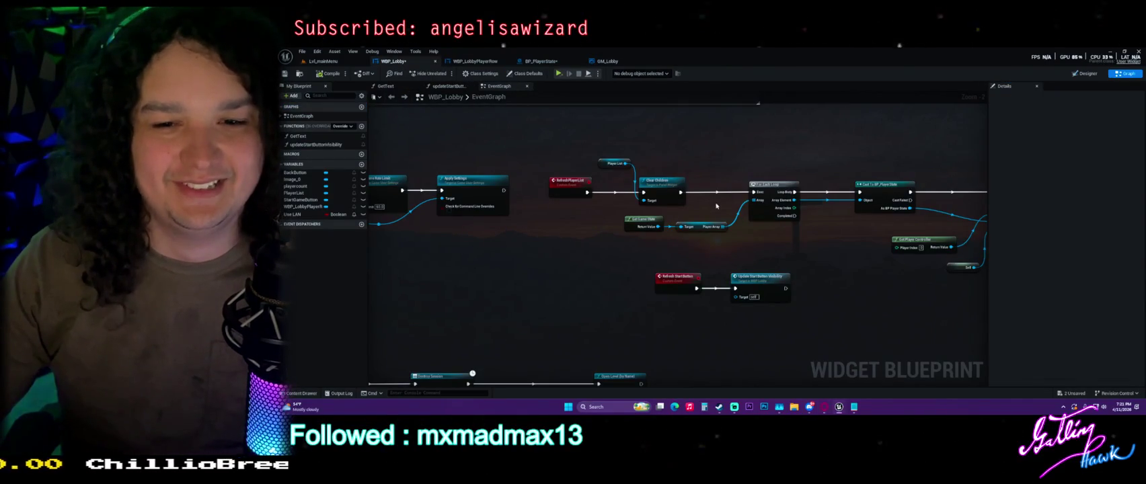
# Step: Open the Content Drawer from the WBP_Lobby graph and save all unsaved assets
pyautogui.moveTo(606, 275)
pyautogui.mouseDown()
pyautogui.moveTo(701, 206)
pyautogui.moveTo(845, 178)
pyautogui.mouseUp()
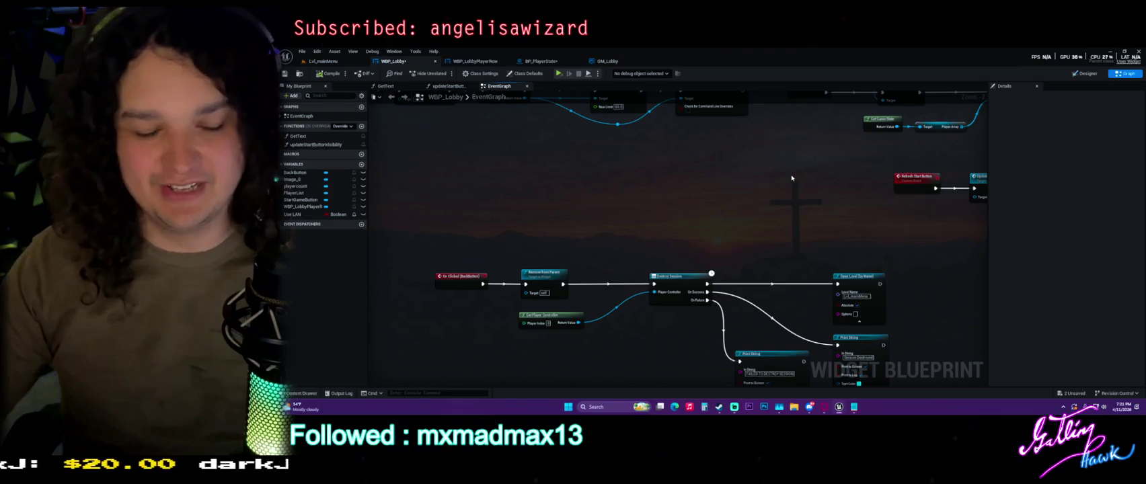
pyautogui.hotkey('ctrl', 'space')
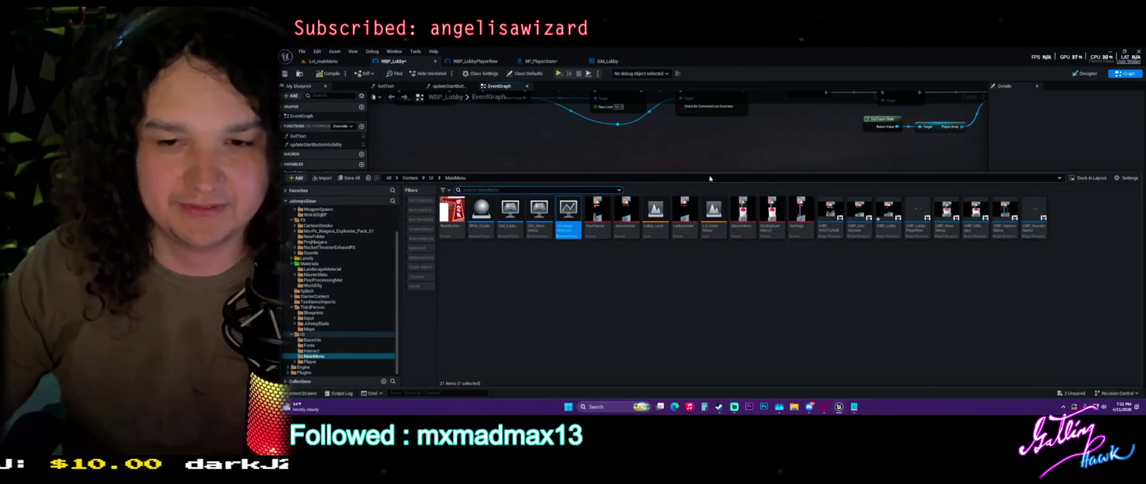
pyautogui.hotkey('ctrl', 'shift', 's')
pyautogui.click(767, 303)
# Step: Resize the docked UI/MainMenu content browser and open the WBP_SessionName widget
pyautogui.moveTo(834, 172); pyautogui.dragTo(836, 222)
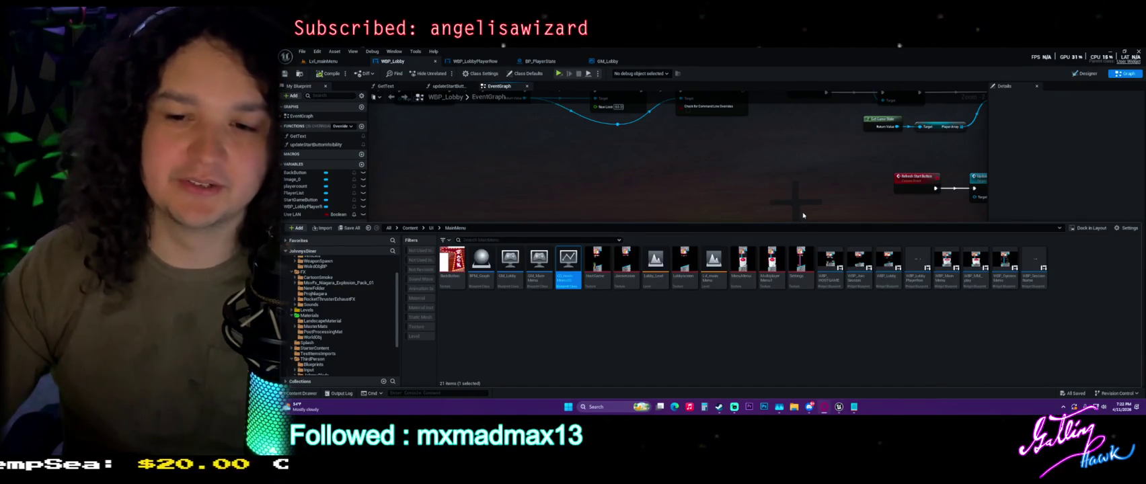
pyautogui.moveTo(803, 244)
pyautogui.mouseDown()
pyautogui.moveTo(724, 277)
pyautogui.moveTo(724, 228)
pyautogui.mouseUp()
pyautogui.click(857, 334)
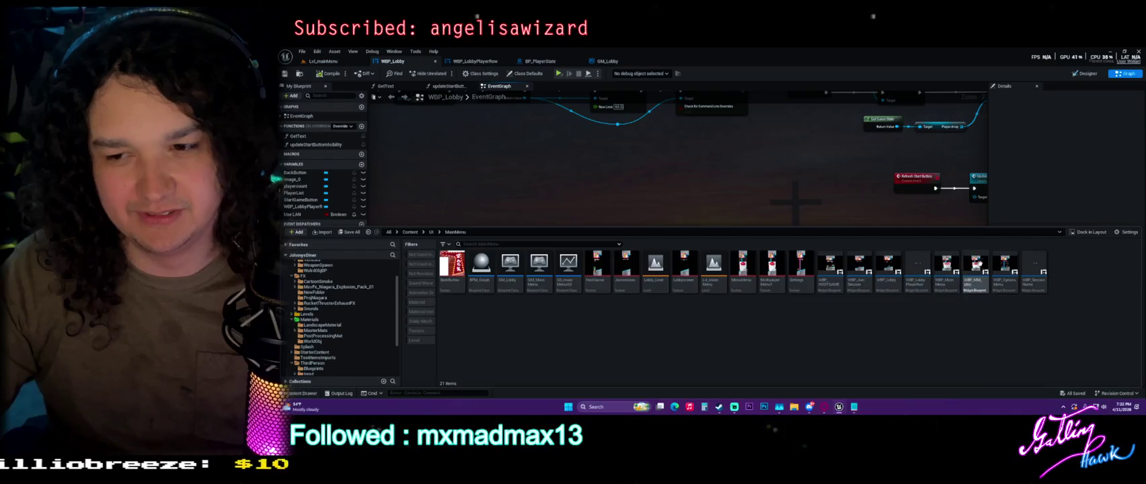
pyautogui.doubleClick(1034, 265)
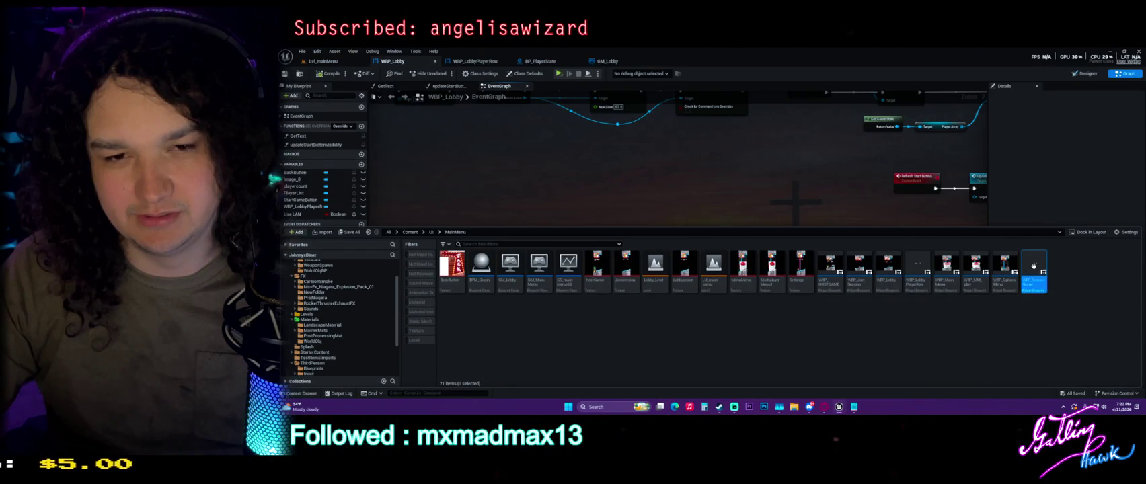
# Step: Inspect WBP_SessionName's On Clicked (JoinSessionButton) Join Session graph, then close the editor
pyautogui.doubleClick(732, 239)
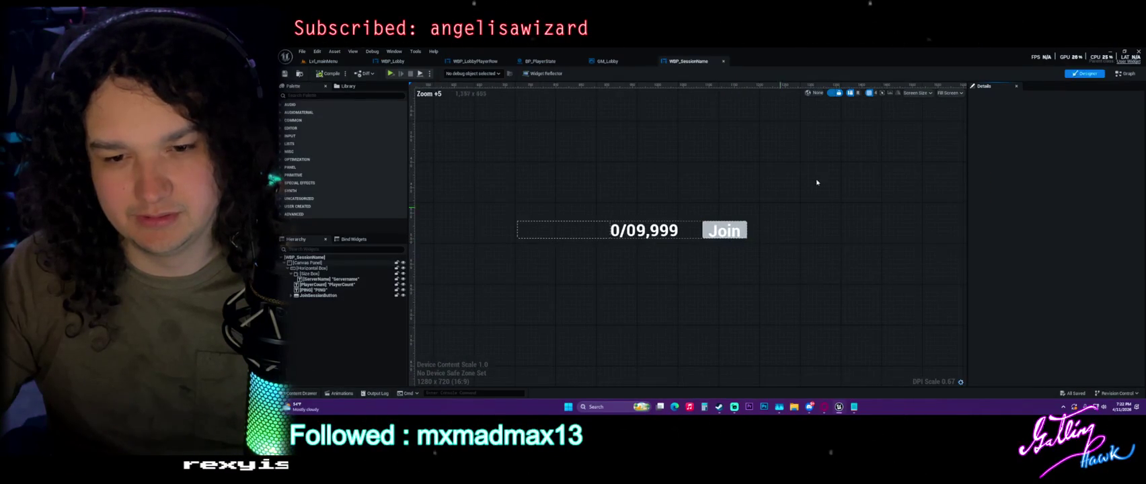
pyautogui.moveTo(755, 164)
pyautogui.mouseDown()
pyautogui.moveTo(650, 202)
pyautogui.moveTo(579, 204)
pyautogui.mouseUp()
pyautogui.scroll(-2, 526, 212)
pyautogui.scroll(3, 676, 230)
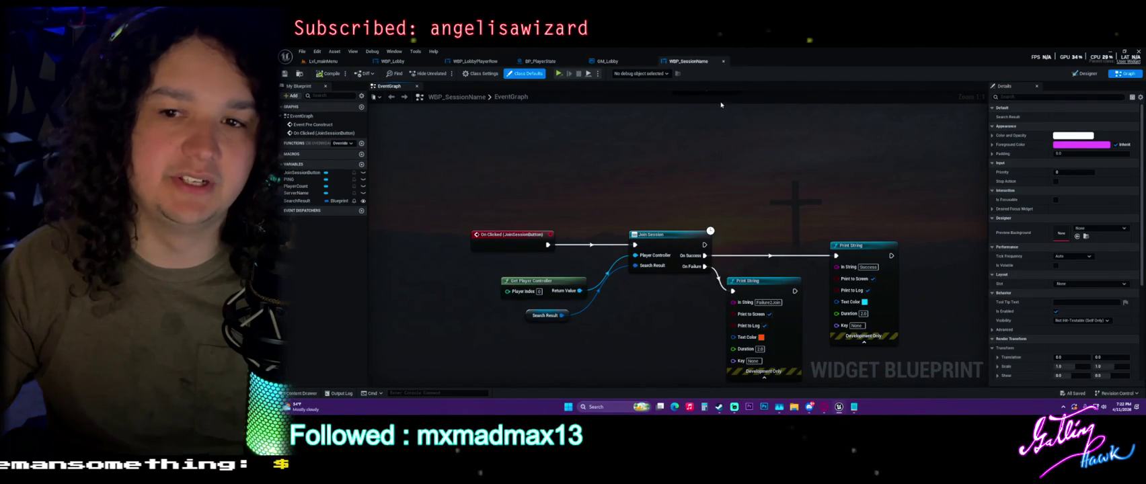
pyautogui.click(722, 61)
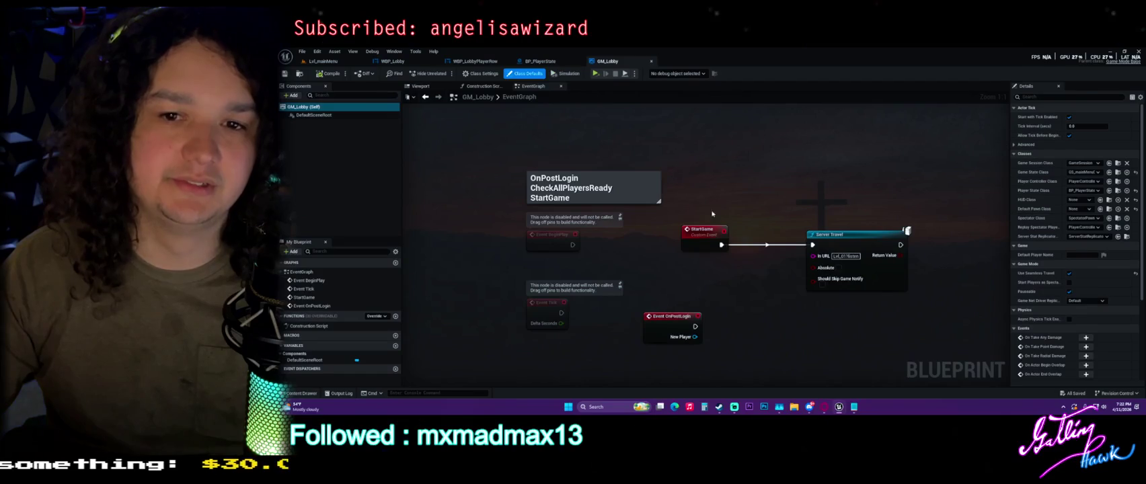
# Step: Review BP_PlayerState's OnRep_BReady function, then uncheck Use Seamless Travel in GM_Lobby
pyautogui.click(568, 62)
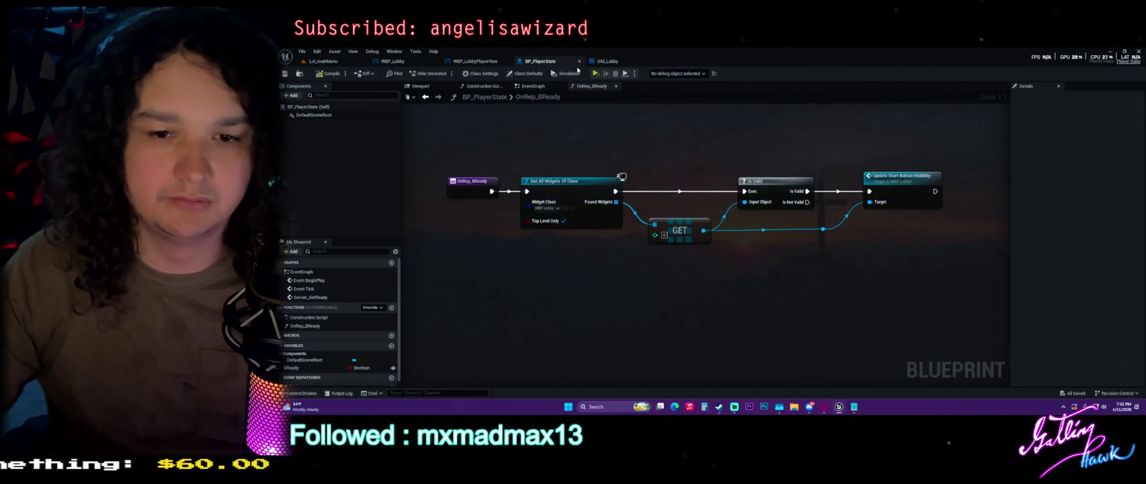
pyautogui.click(528, 156)
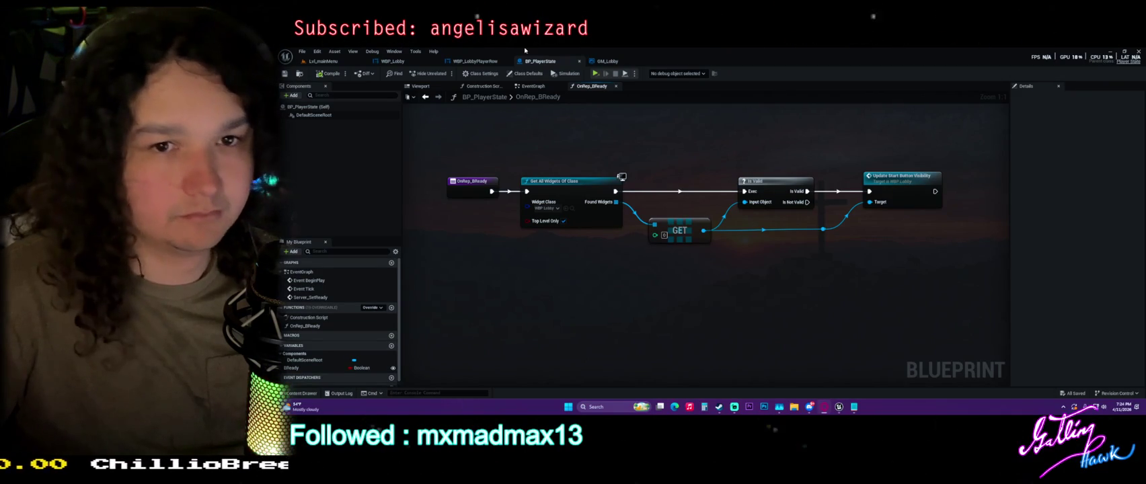
pyautogui.click(607, 60)
pyautogui.click(1069, 274)
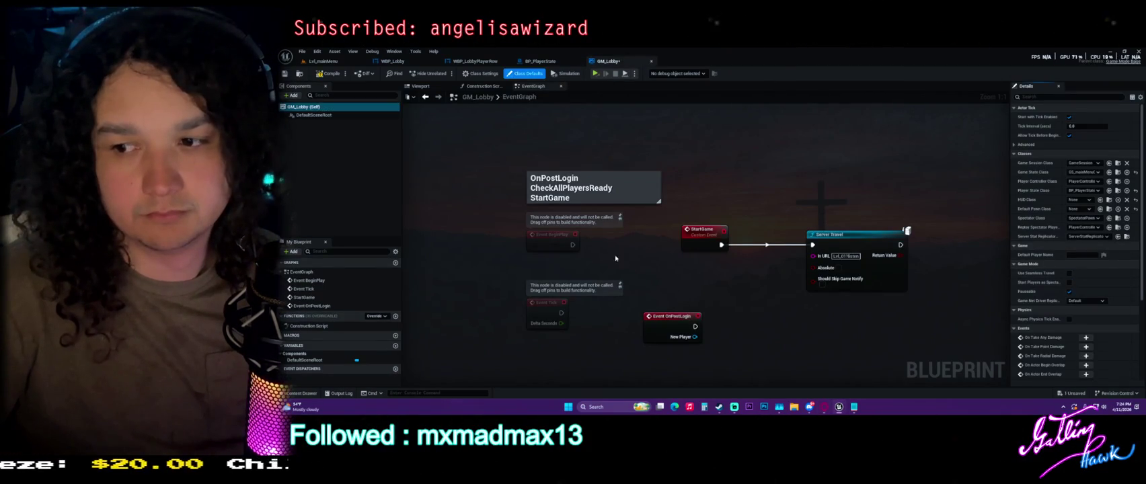
# Step: Compile GM_Lobby and read the Travelling in Multiplayer docs in a maximised browser
pyautogui.click(330, 75)
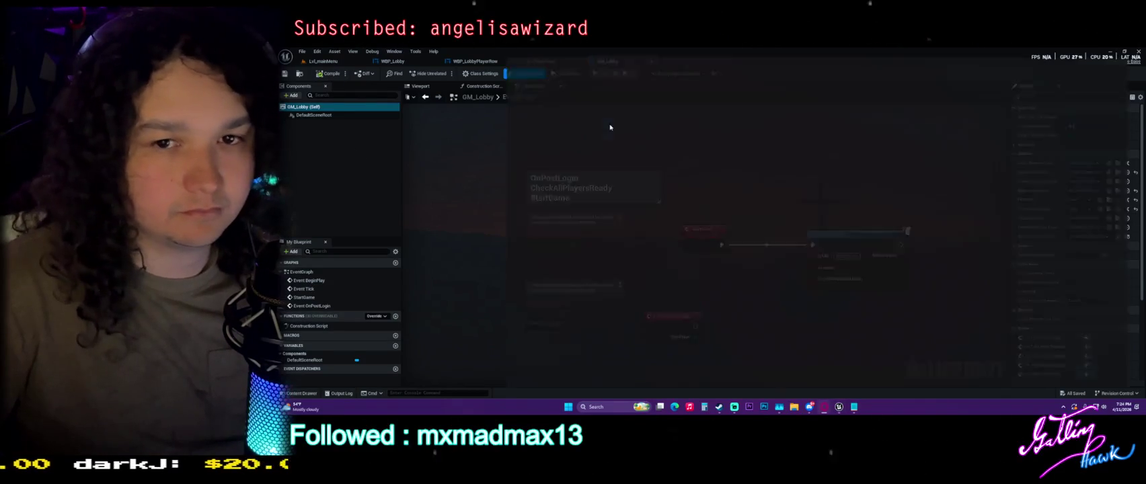
pyautogui.click(706, 166)
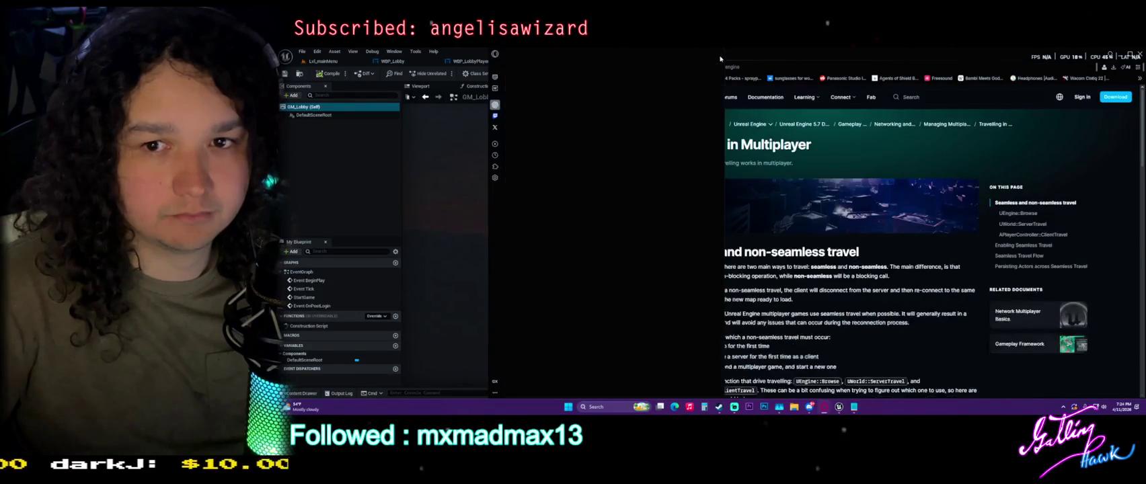
pyautogui.moveTo(720, 58); pyautogui.dragTo(683, 50)
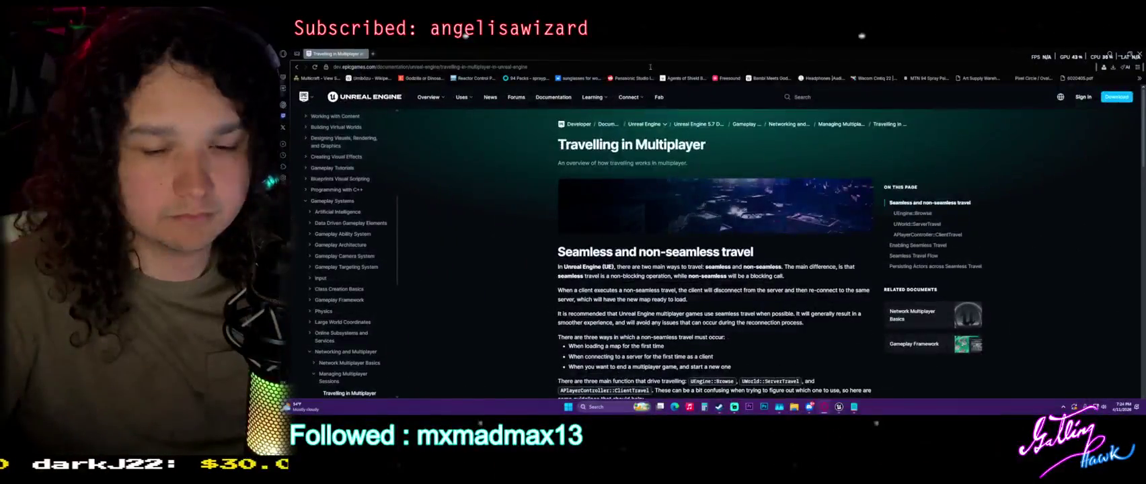
pyautogui.scroll(-5, 558, 227)
pyautogui.scroll(1, 558, 227)
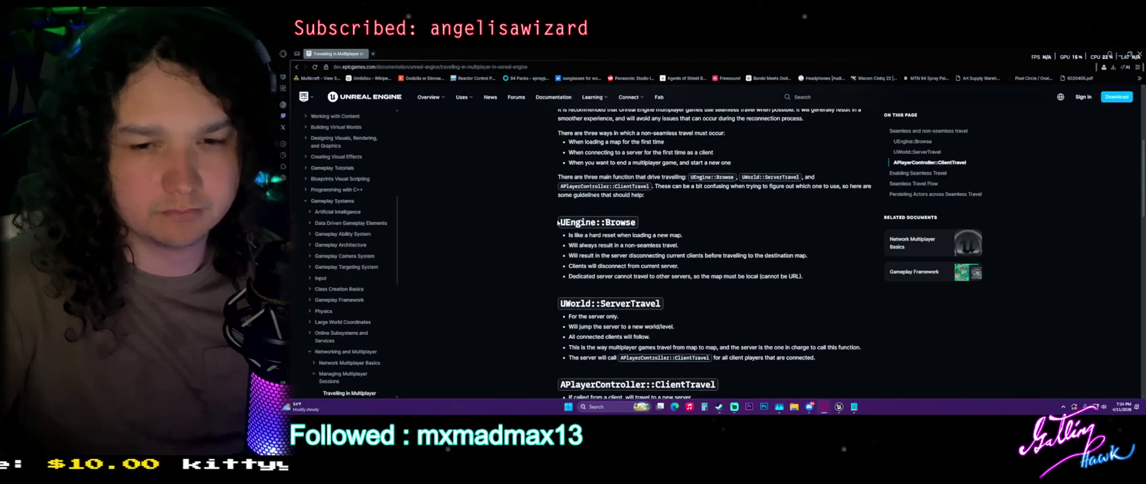
pyautogui.scroll(-2, 542, 221)
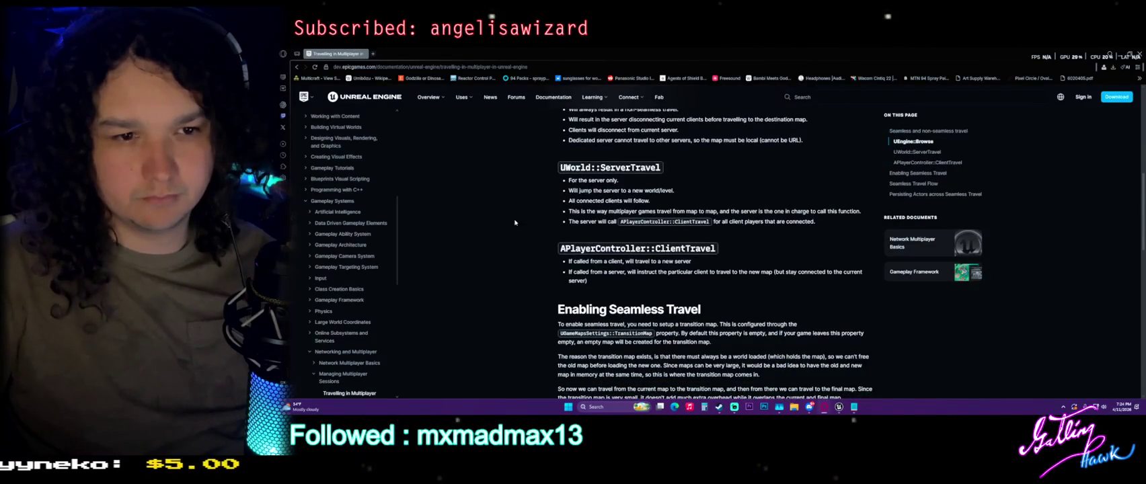
pyautogui.scroll(-3, 356, 202)
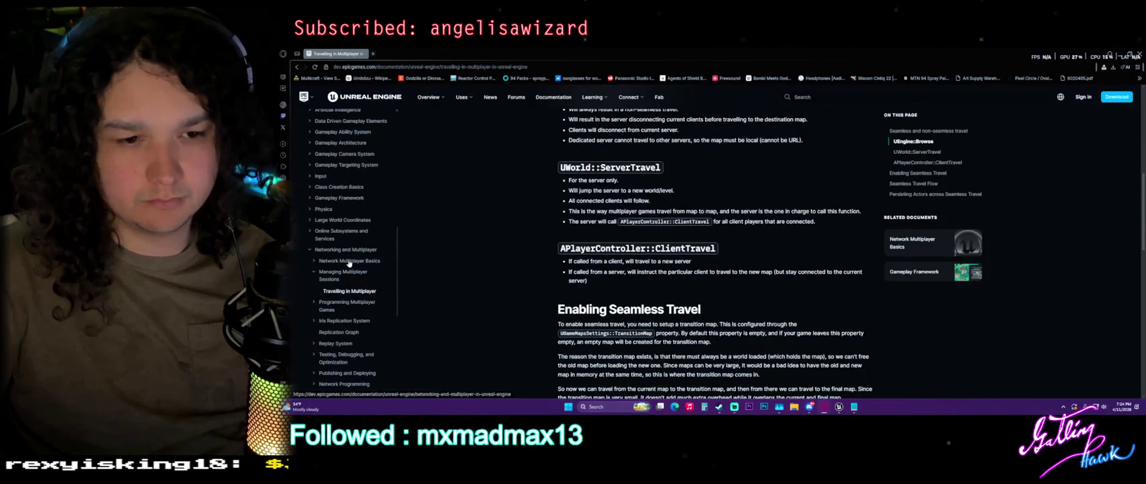
# Step: Glance at Managing Multiplayer Sessions, finish Travelling in Multiplayer, then open Replication Graph
pyautogui.click(328, 276)
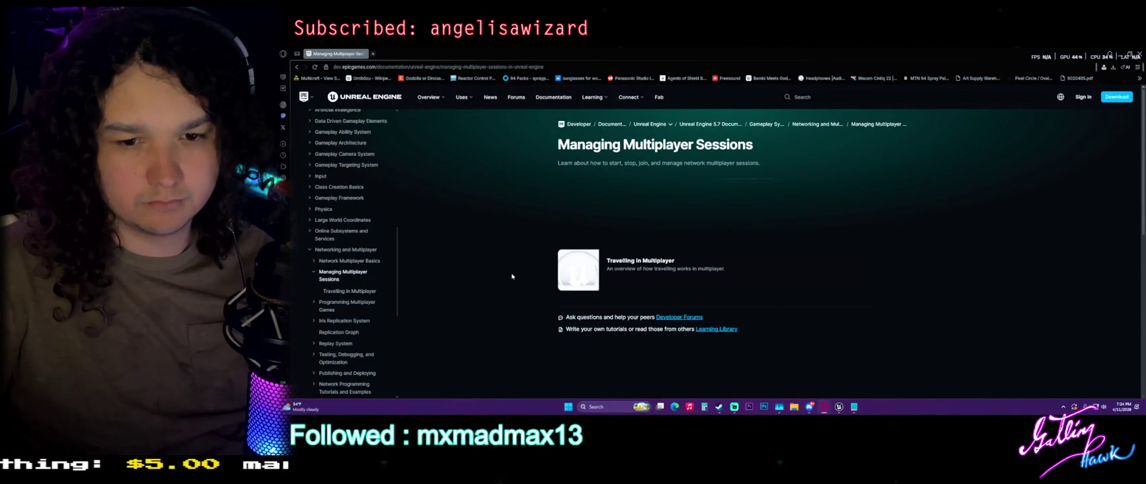
pyautogui.click(639, 261)
pyautogui.scroll(-2, 541, 224)
pyautogui.scroll(-2, 540, 224)
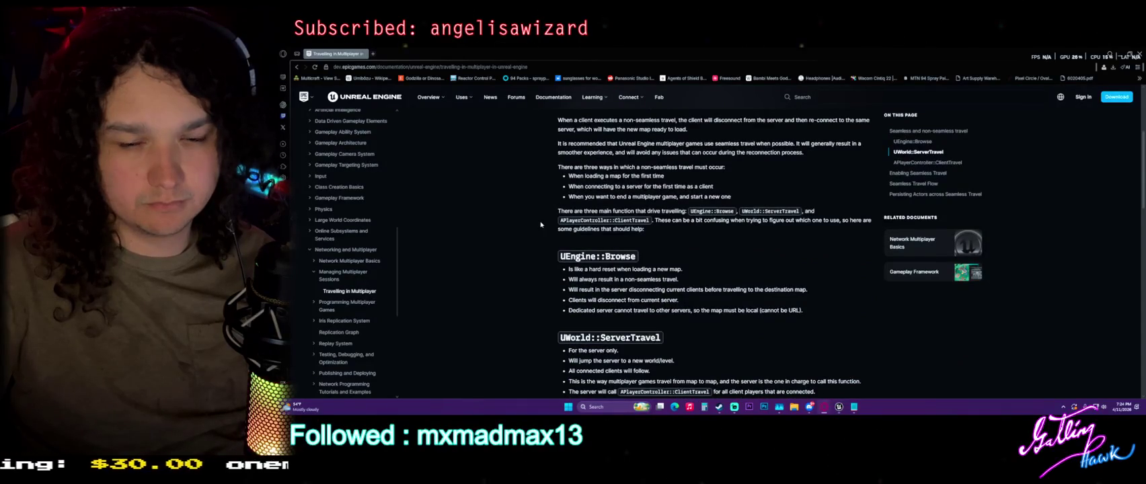
pyautogui.scroll(-2, 540, 225)
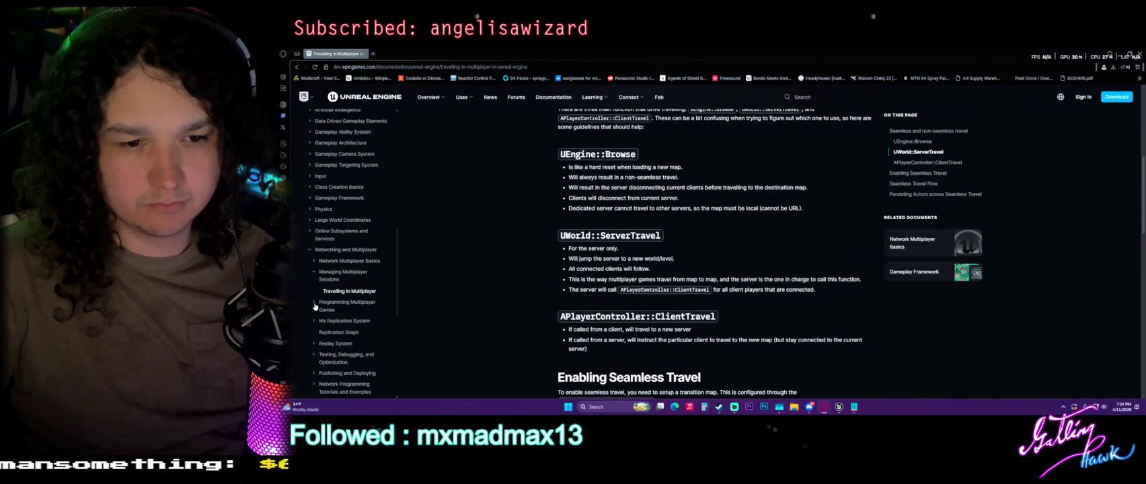
pyautogui.click(338, 332)
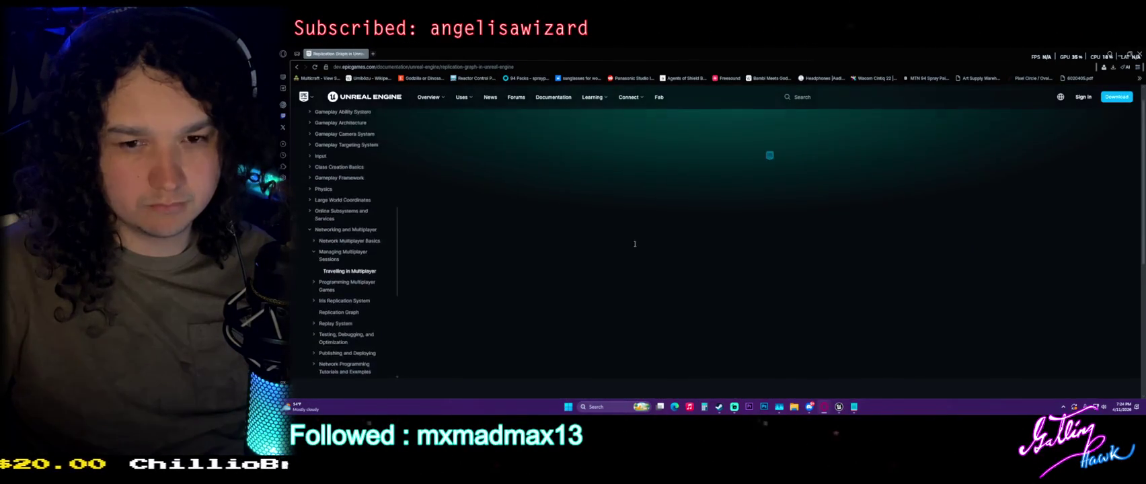
# Step: Scroll the Replication Graph docs to the High-Level Example and highlight its opening passage
pyautogui.scroll(-3, 516, 246)
pyautogui.scroll(-5, 508, 242)
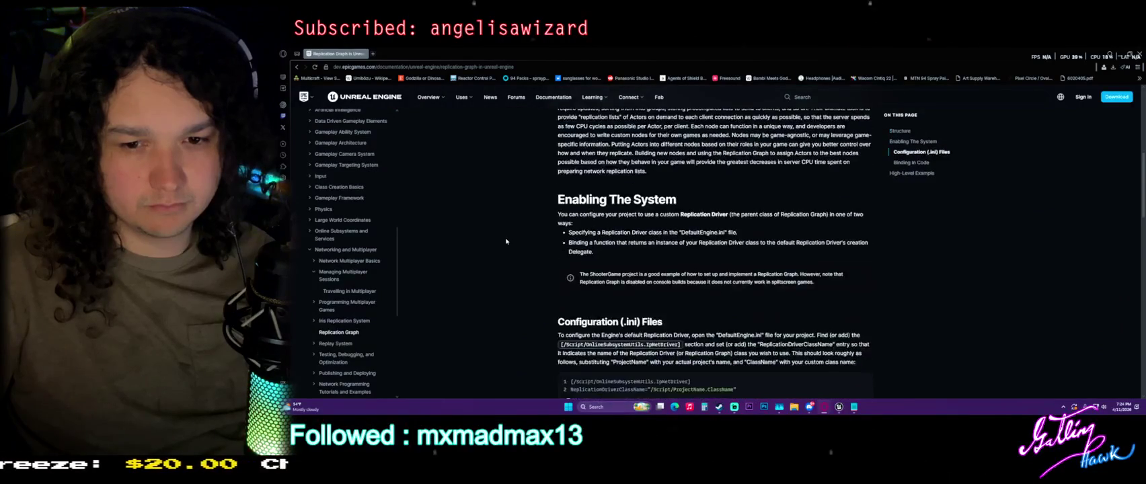
pyautogui.scroll(-1, 507, 241)
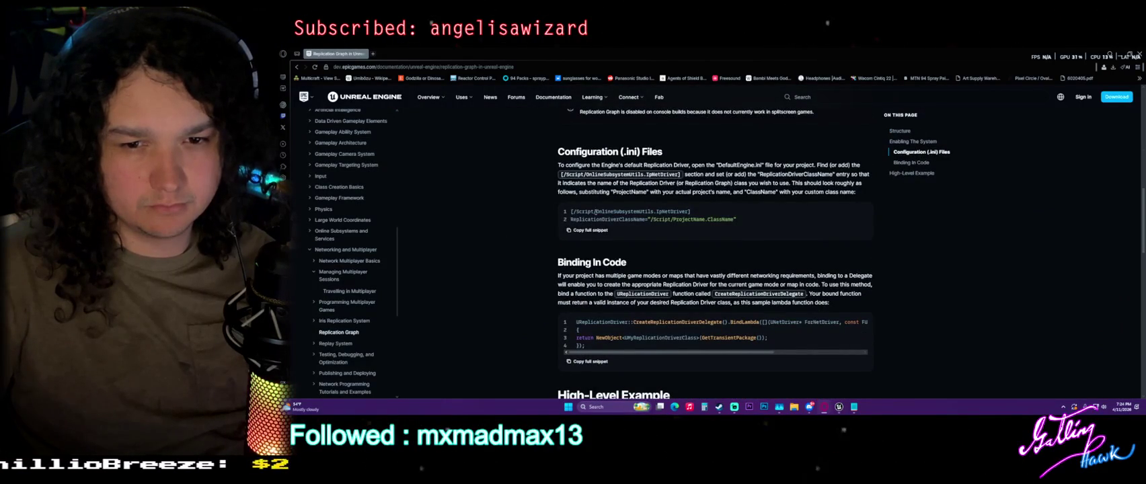
pyautogui.scroll(-1, 679, 219)
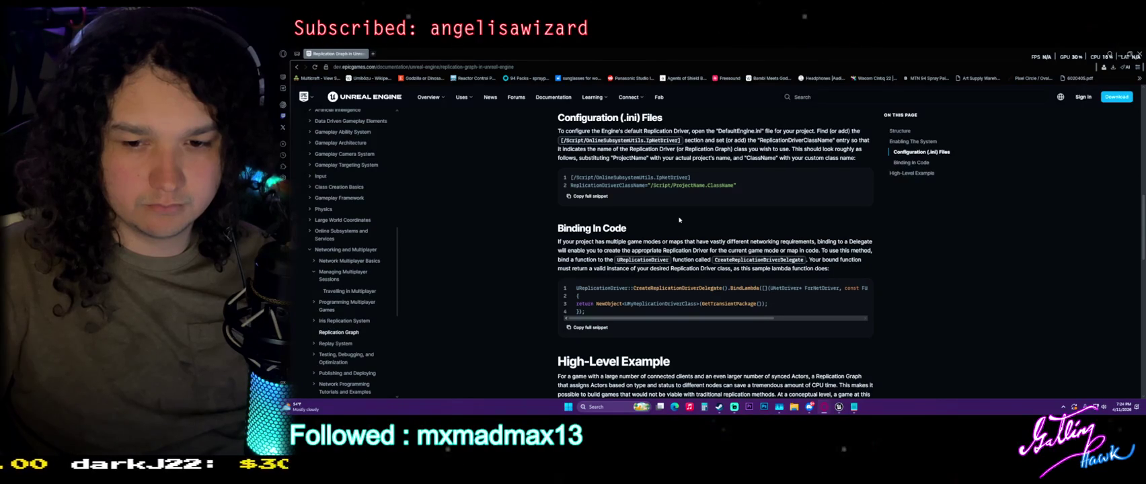
pyautogui.scroll(-2, 679, 219)
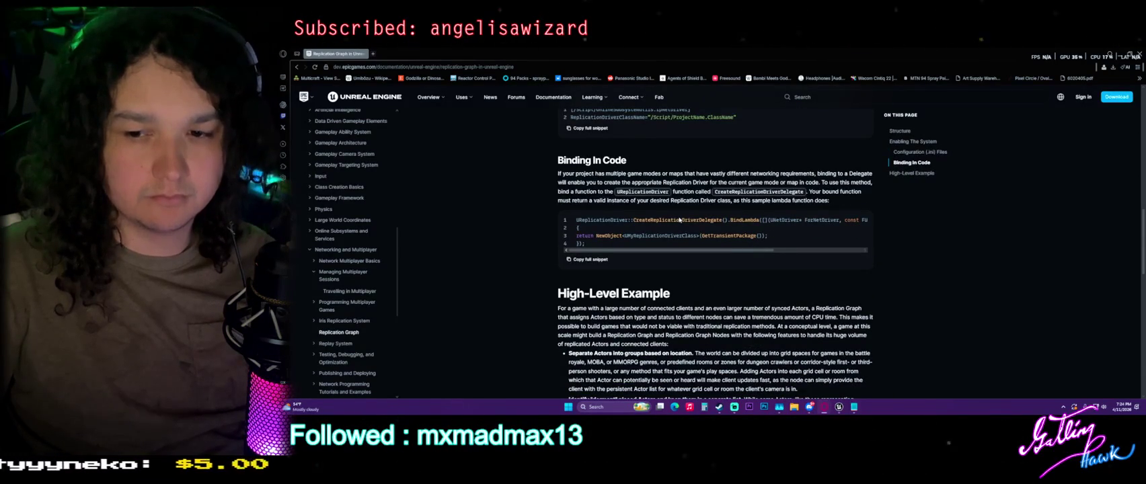
pyautogui.moveTo(702, 307)
pyautogui.mouseDown()
pyautogui.moveTo(743, 317)
pyautogui.moveTo(713, 299)
pyautogui.mouseUp()
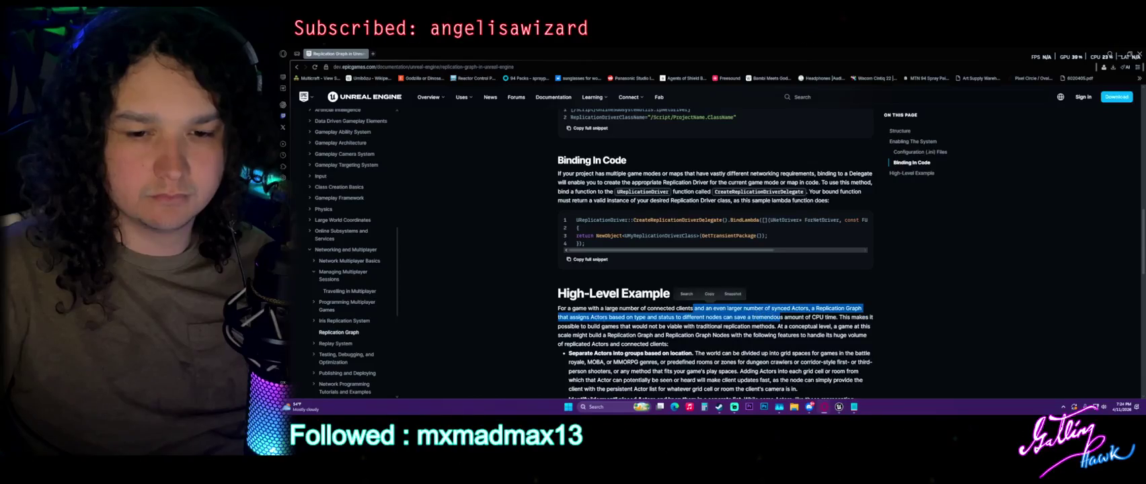
pyautogui.moveTo(585, 307)
pyautogui.mouseDown()
pyautogui.moveTo(800, 308)
pyautogui.moveTo(776, 326)
pyautogui.moveTo(630, 335)
pyautogui.moveTo(724, 317)
pyautogui.moveTo(844, 327)
pyautogui.moveTo(646, 343)
pyautogui.moveTo(623, 336)
pyautogui.moveTo(658, 326)
pyautogui.moveTo(871, 335)
pyautogui.moveTo(670, 345)
pyautogui.mouseUp()
# Step: Read on through the first bullet, then minimize the documentation browser
pyautogui.click(712, 362)
pyautogui.scroll(-3, 711, 361)
pyautogui.moveTo(593, 252); pyautogui.dragTo(637, 264)
pyautogui.click(655, 272)
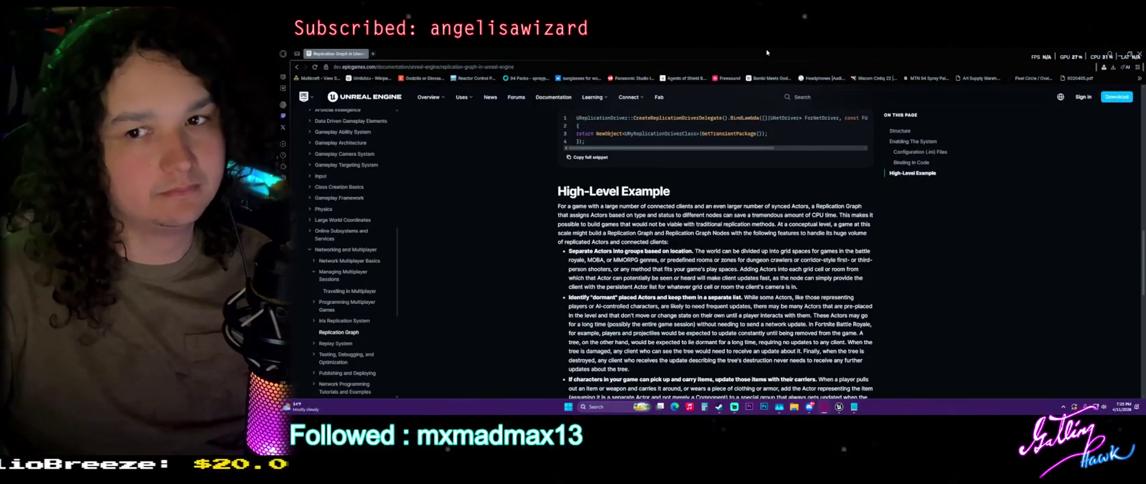
pyautogui.click(1111, 53)
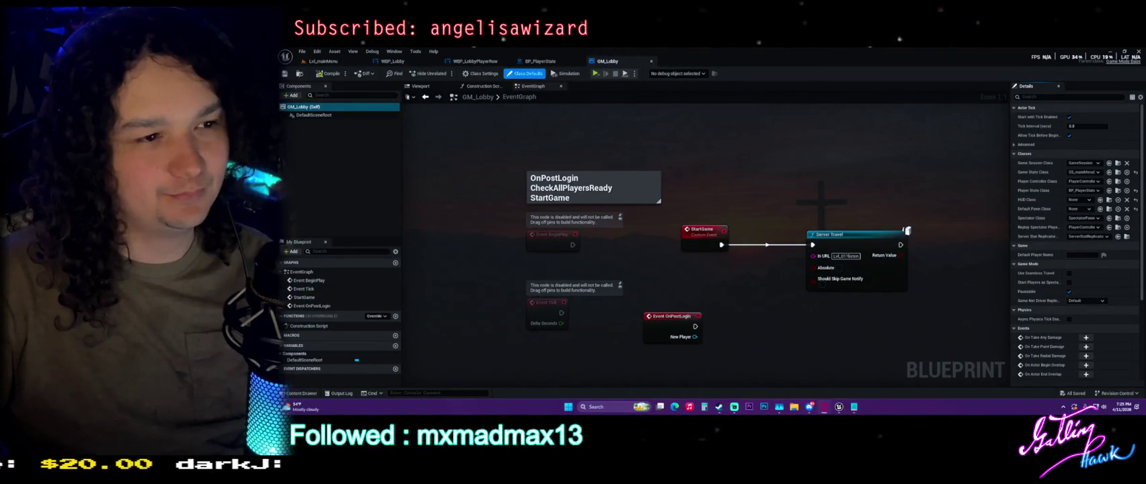
# Step: Move Event OnPostLogin to a new spot and open the Content Drawer on UI/MainMenu
pyautogui.moveTo(665, 323)
pyautogui.mouseDown()
pyautogui.moveTo(695, 324)
pyautogui.moveTo(694, 273)
pyautogui.moveTo(692, 336)
pyautogui.mouseUp()
pyautogui.click(506, 120)
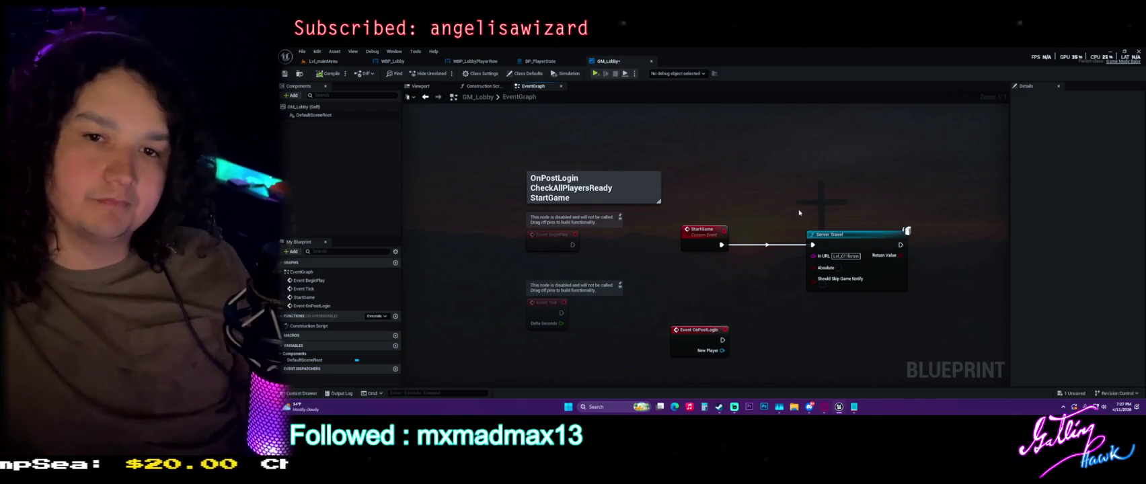
pyautogui.hotkey('ctrl', 'space')
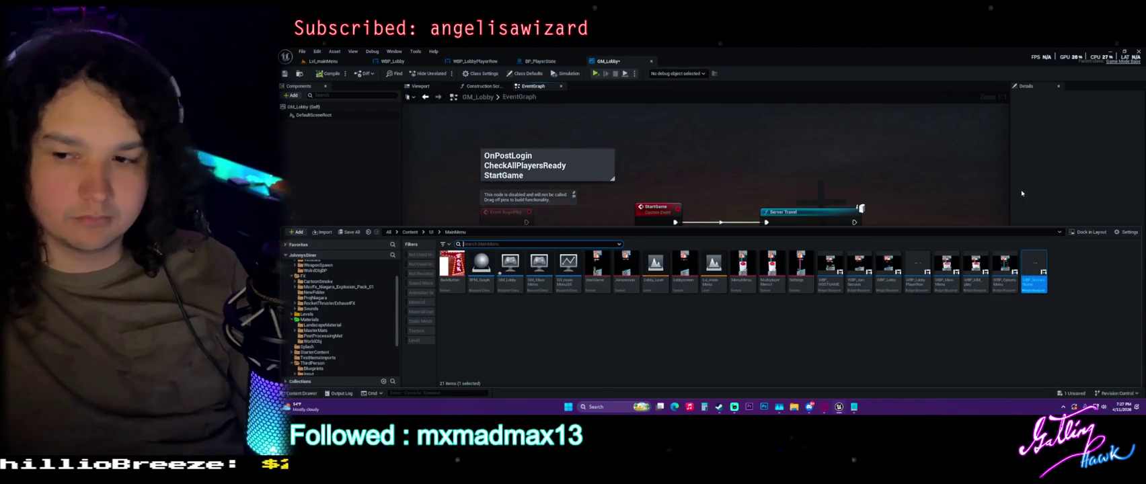
# Step: Save the unsaved GM_Lobby changes
pyautogui.moveTo(569, 270)
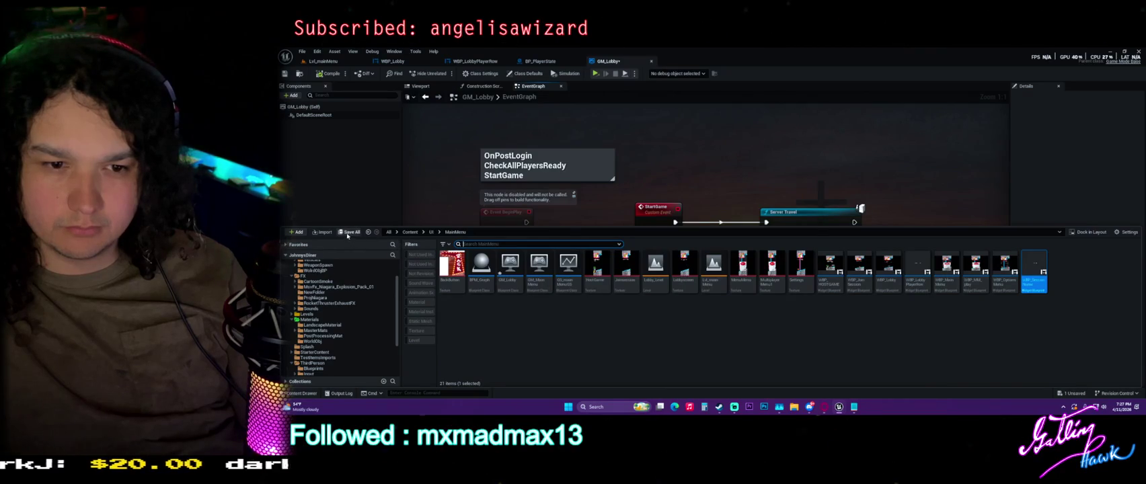
pyautogui.click(349, 232)
pyautogui.click(763, 304)
# Step: Open GS_mainMenuGS and resize its details panel while viewing class settings
pyautogui.doubleClick(569, 265)
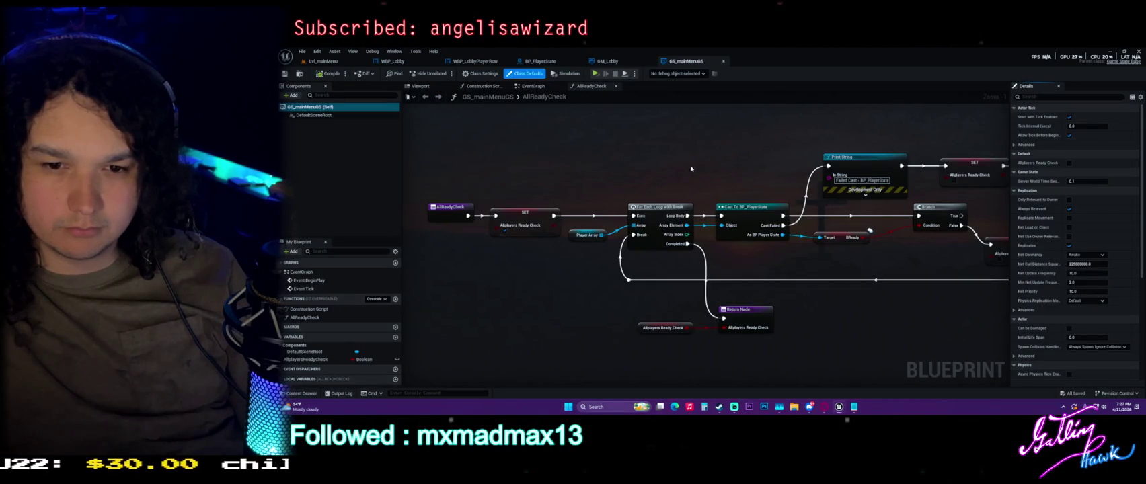
pyautogui.scroll(-2, 739, 152)
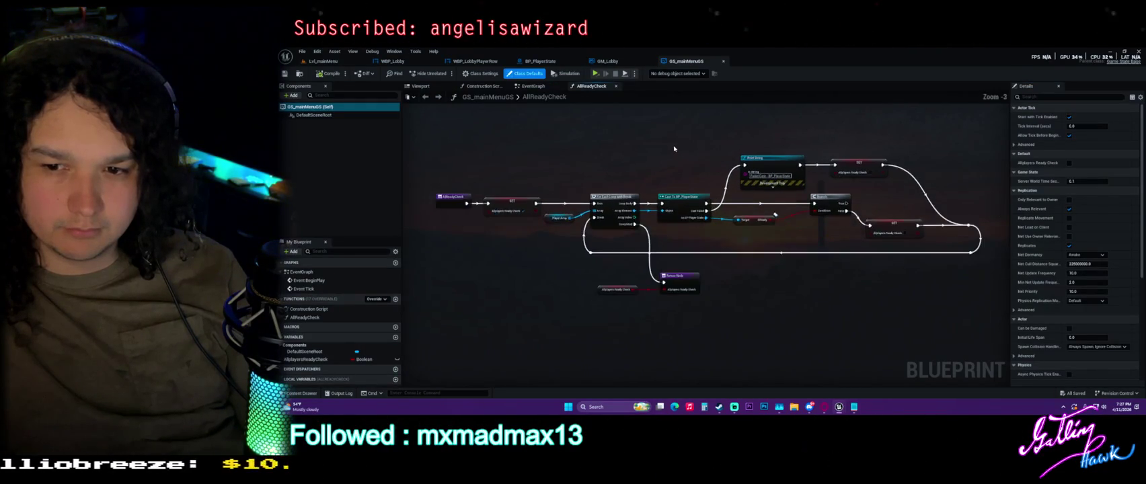
pyautogui.scroll(1, 673, 148)
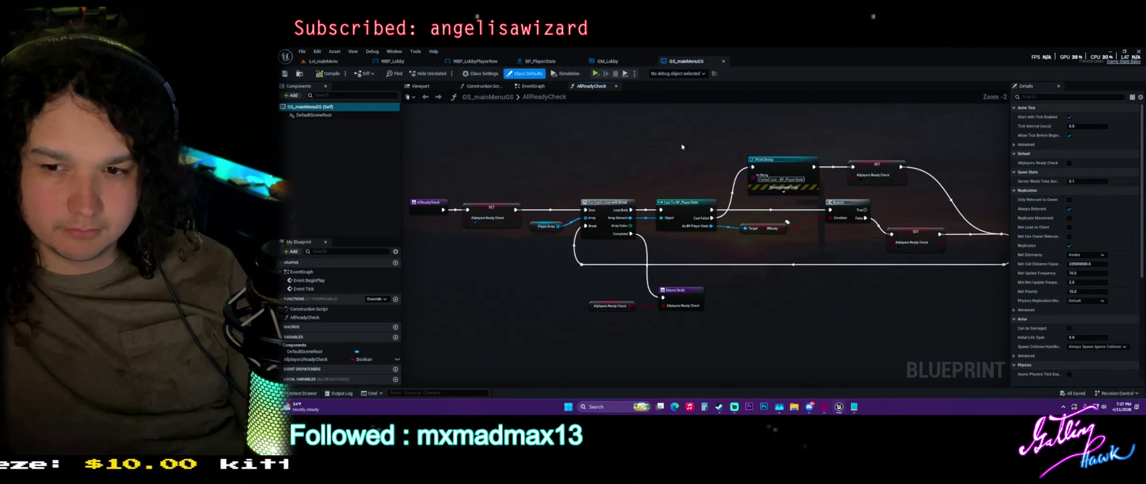
pyautogui.click(1014, 145)
pyautogui.moveTo(1012, 144); pyautogui.dragTo(1084, 144)
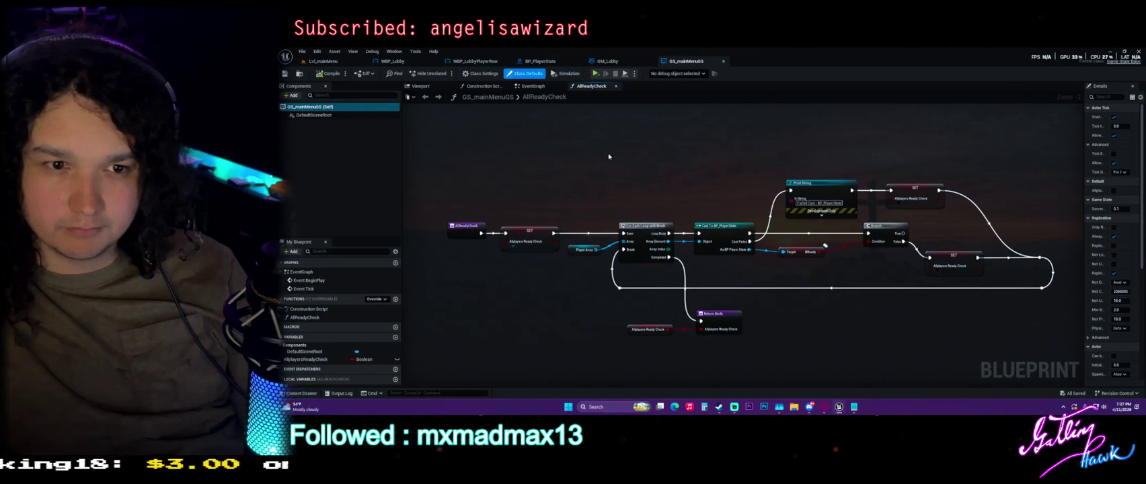
pyautogui.scroll(-5, 608, 153)
pyautogui.scroll(7, 608, 152)
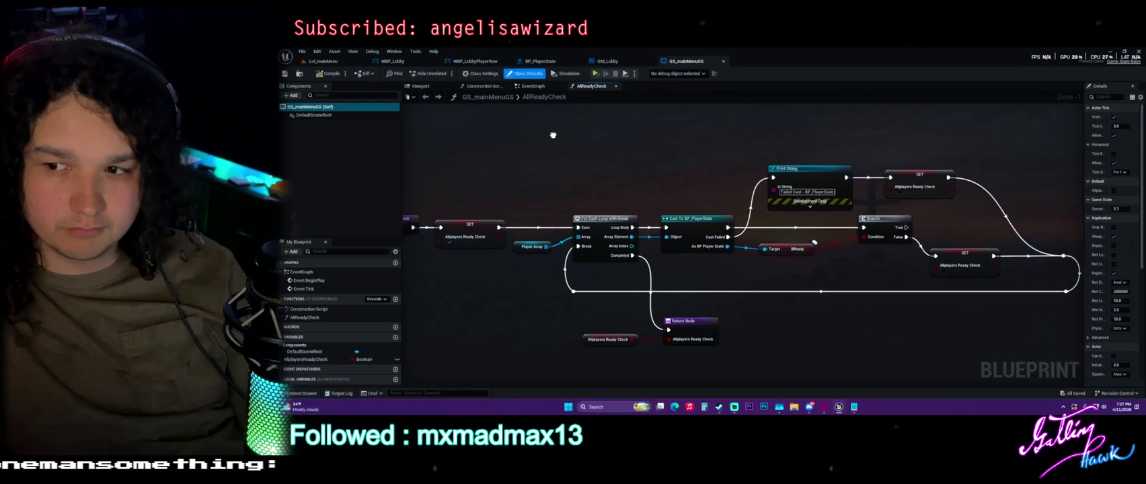
pyautogui.click(480, 74)
pyautogui.moveTo(1082, 162)
pyautogui.mouseDown()
pyautogui.moveTo(992, 173)
pyautogui.moveTo(1091, 184)
pyautogui.moveTo(1016, 189)
pyautogui.moveTo(1087, 194)
pyautogui.moveTo(1077, 193)
pyautogui.mouseUp()
# Step: Frame and inspect the AllReadyCheck nodes, then return to the GM_Lobby event graph
pyautogui.moveTo(606, 229); pyautogui.dragTo(633, 207)
pyautogui.scroll(1, 541, 172)
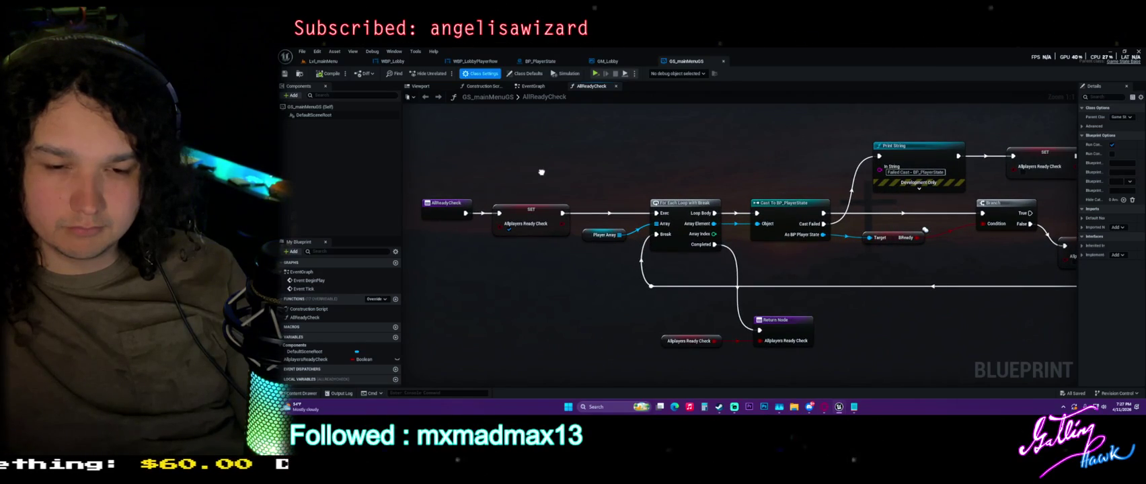
pyautogui.moveTo(476, 170)
pyautogui.mouseDown()
pyautogui.moveTo(572, 236)
pyautogui.moveTo(553, 210)
pyautogui.mouseUp()
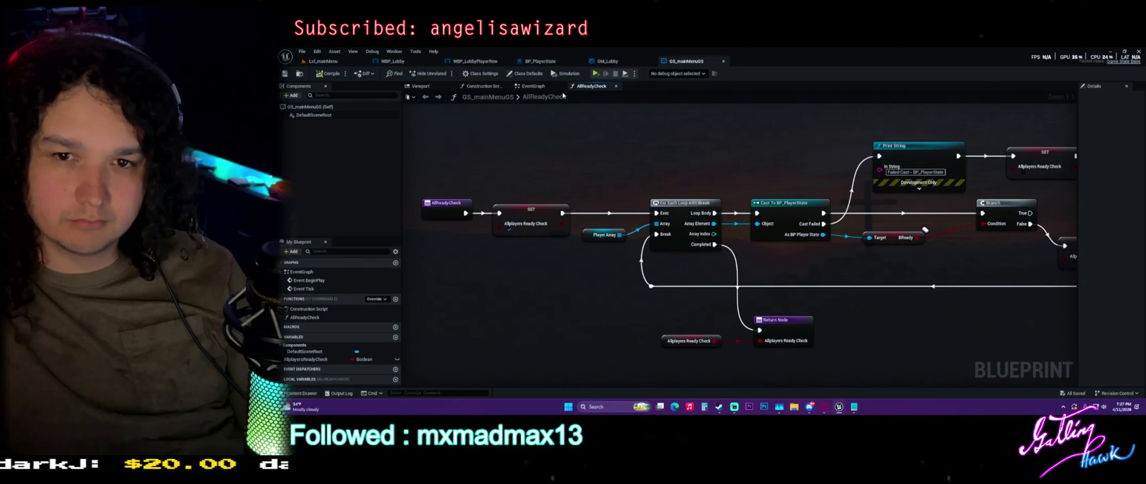
pyautogui.click(533, 86)
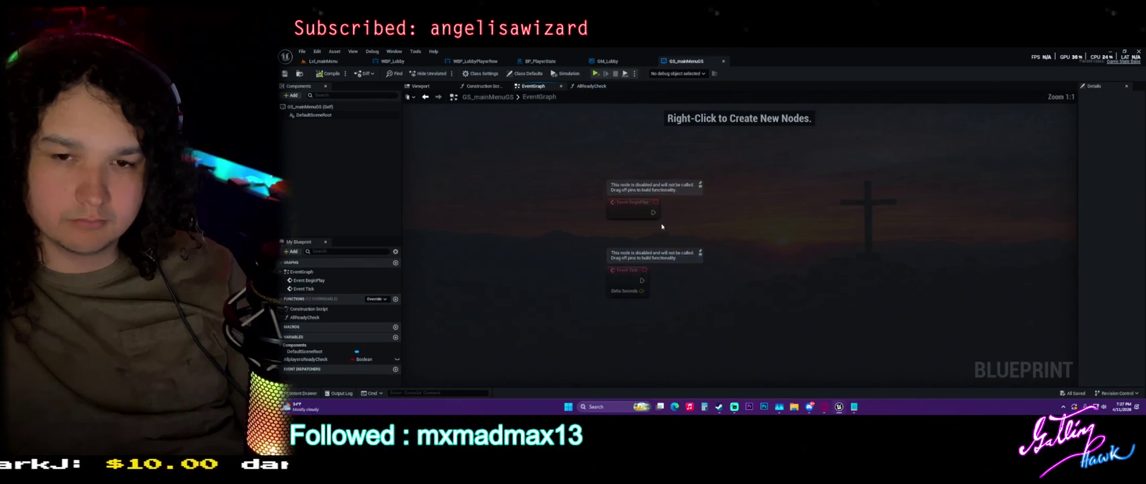
pyautogui.click(591, 86)
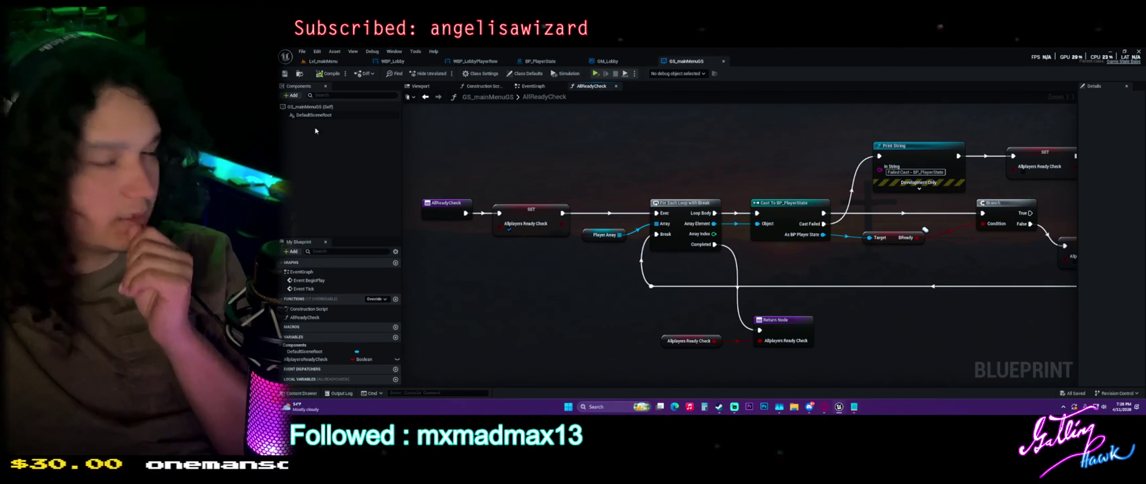
pyautogui.click(606, 61)
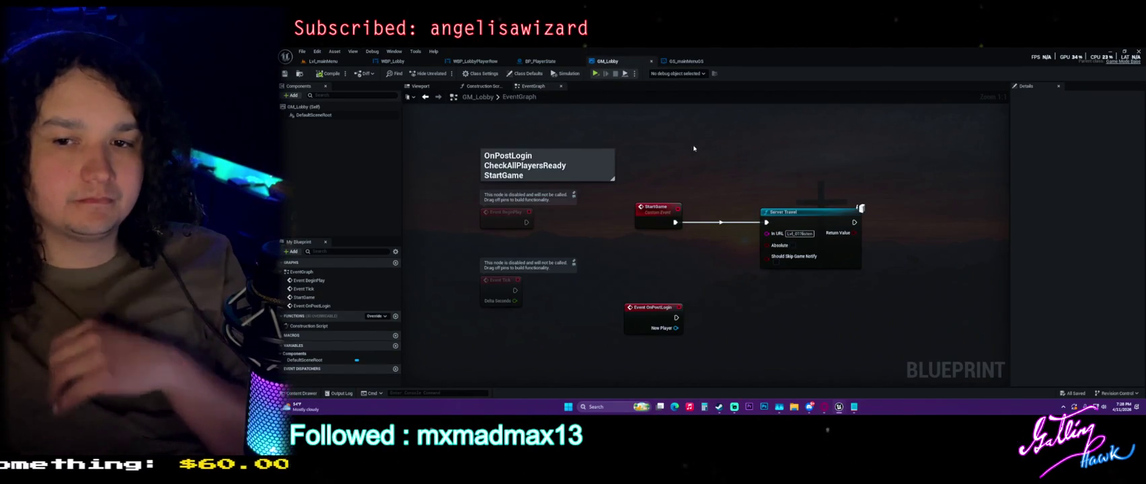
# Step: Add Event OnLogout from a 'logout' search and place it beneath Event OnPostLogin
pyautogui.rightClick(691, 143)
pyautogui.write('logout')
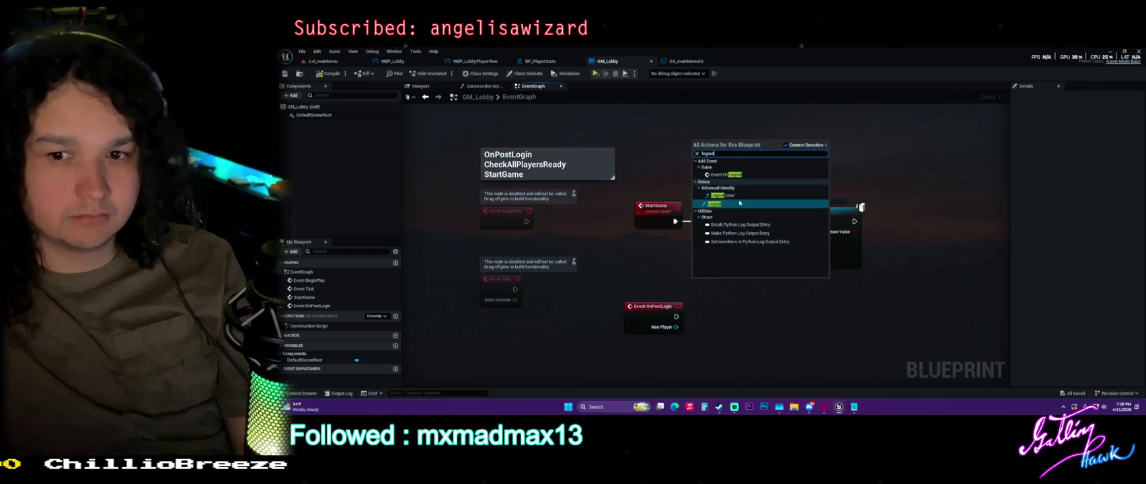
pyautogui.click(726, 174)
pyautogui.moveTo(700, 152)
pyautogui.mouseDown()
pyautogui.moveTo(682, 288)
pyautogui.moveTo(635, 351)
pyautogui.mouseUp()
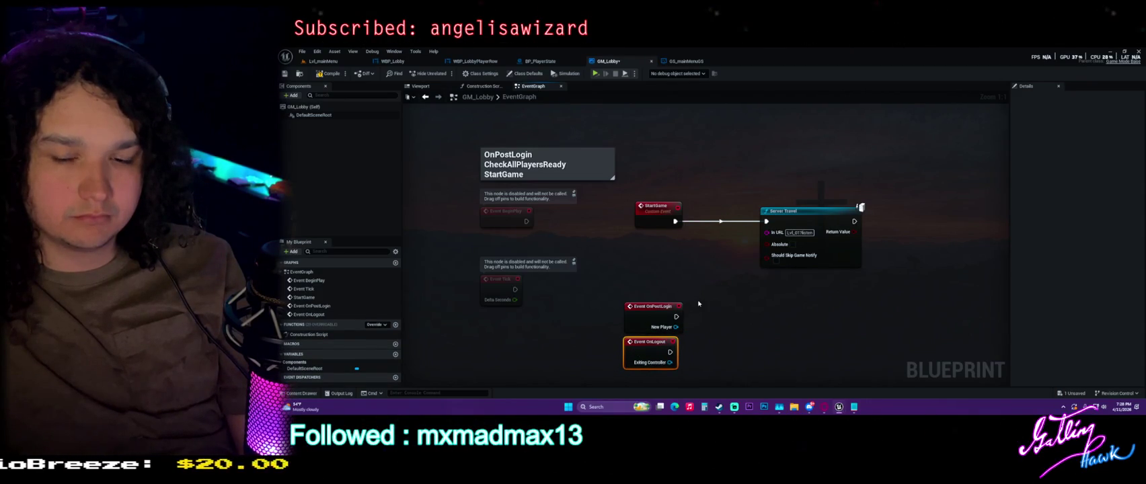
pyautogui.click(698, 304)
pyautogui.rightClick(725, 316)
pyautogui.write('logout')
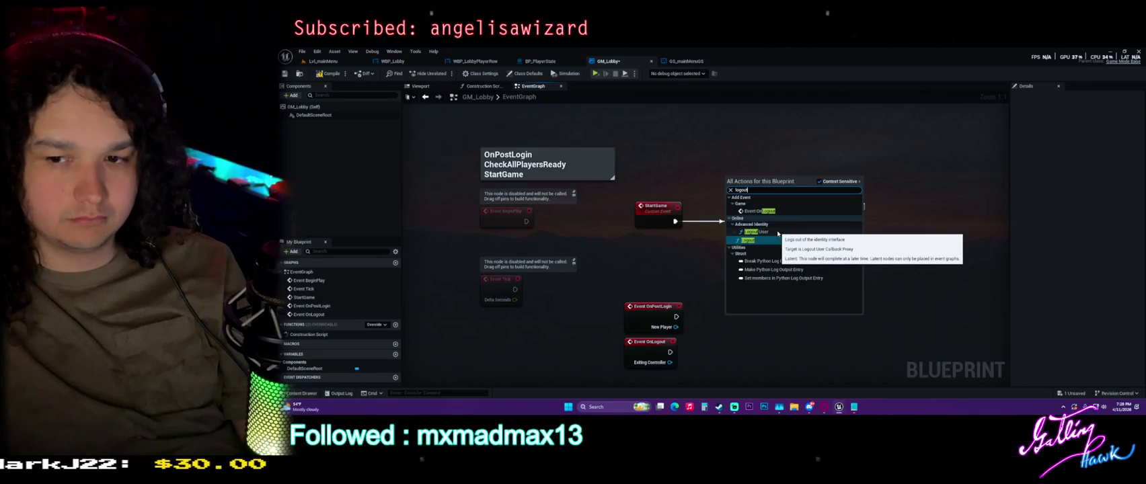
pyautogui.click(626, 280)
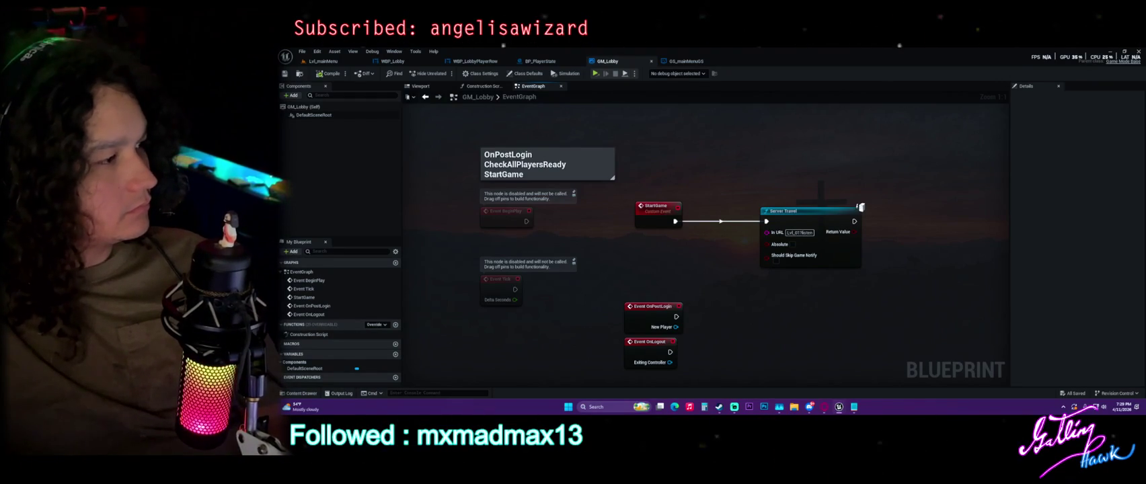
# Step: Show GS_mainMenuGS's AllReadyCheck graph panned to its right side, then launch Snipping Tool
pyautogui.click(684, 61)
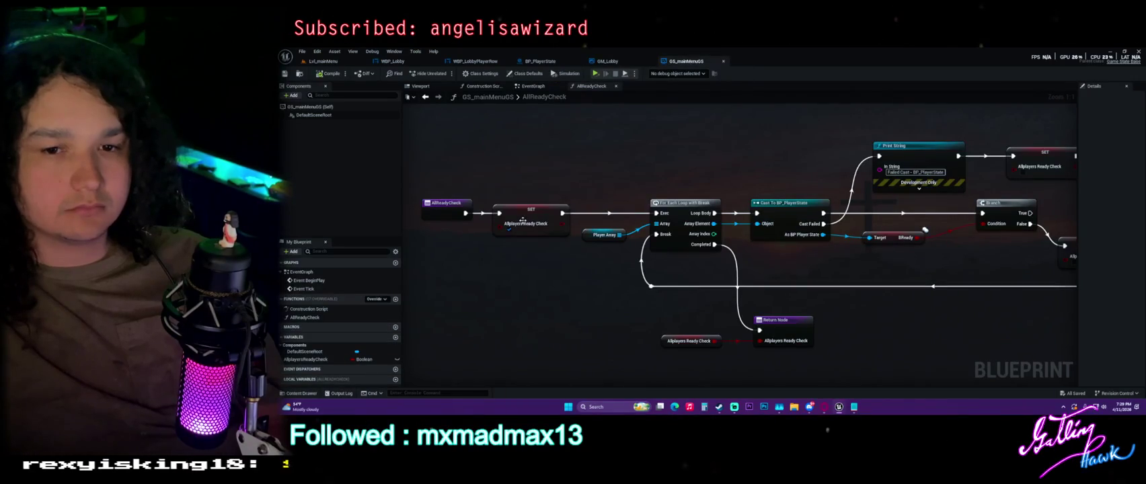
pyautogui.click(532, 86)
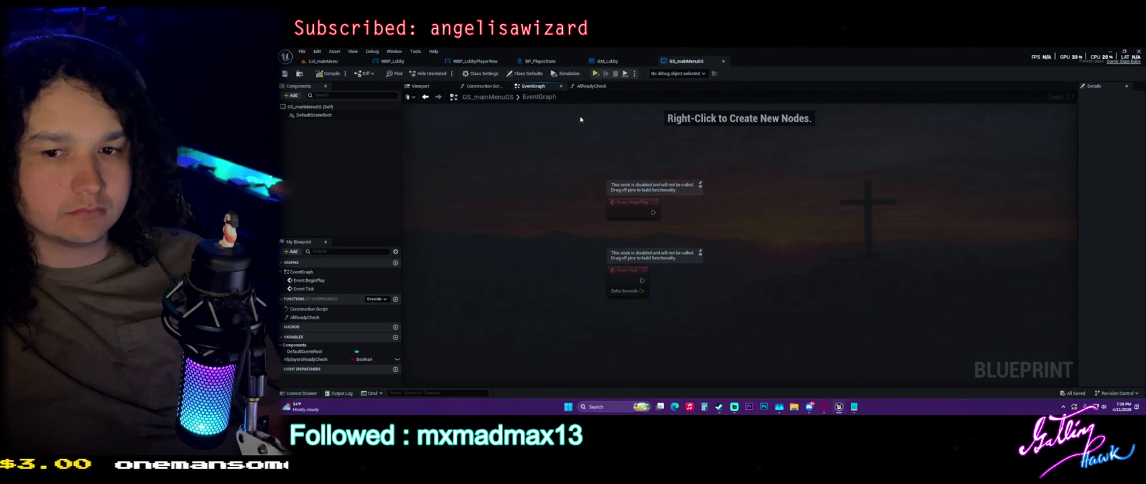
pyautogui.click(579, 86)
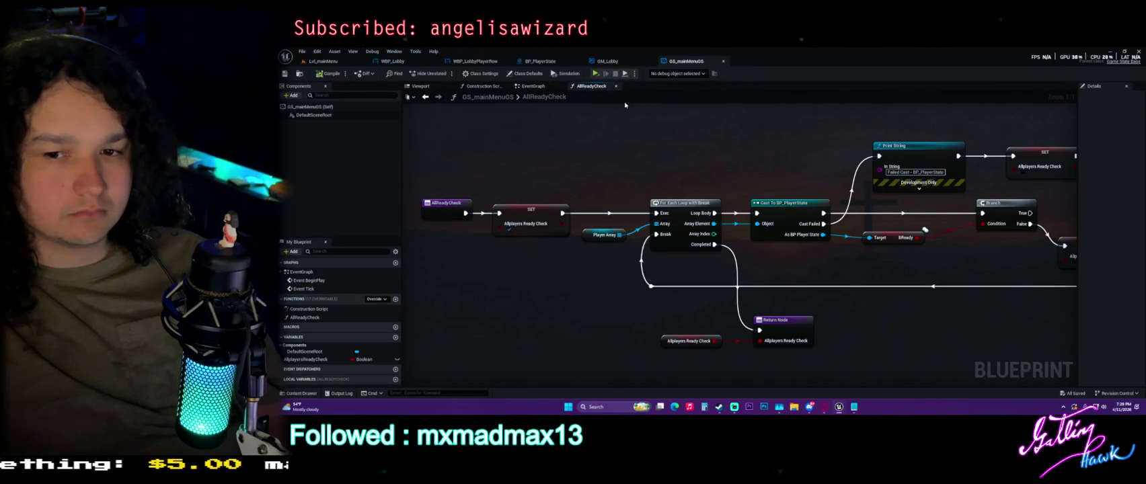
pyautogui.moveTo(747, 148)
pyautogui.mouseDown()
pyautogui.moveTo(616, 138)
pyautogui.moveTo(616, 128)
pyautogui.moveTo(708, 129)
pyautogui.mouseUp()
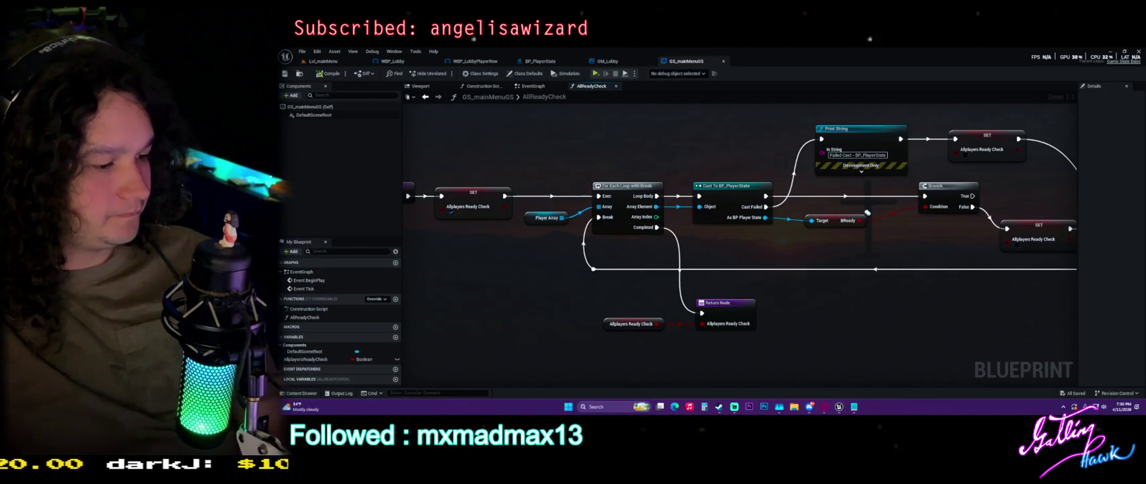
pyautogui.press('super+shift+s')
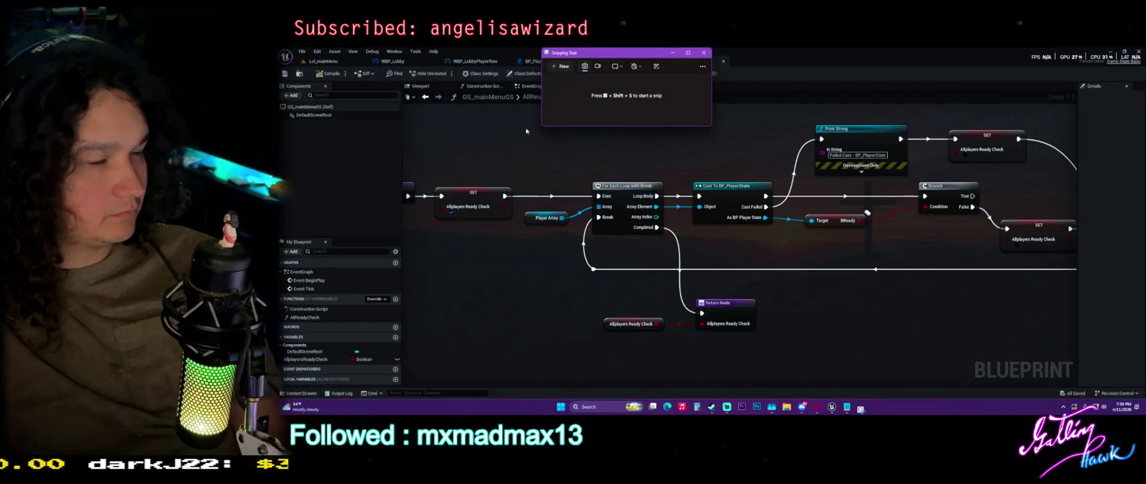
# Step: Cancel the snip capture, close Snipping Tool, and switch to the Replication Graph docs
pyautogui.click(560, 66)
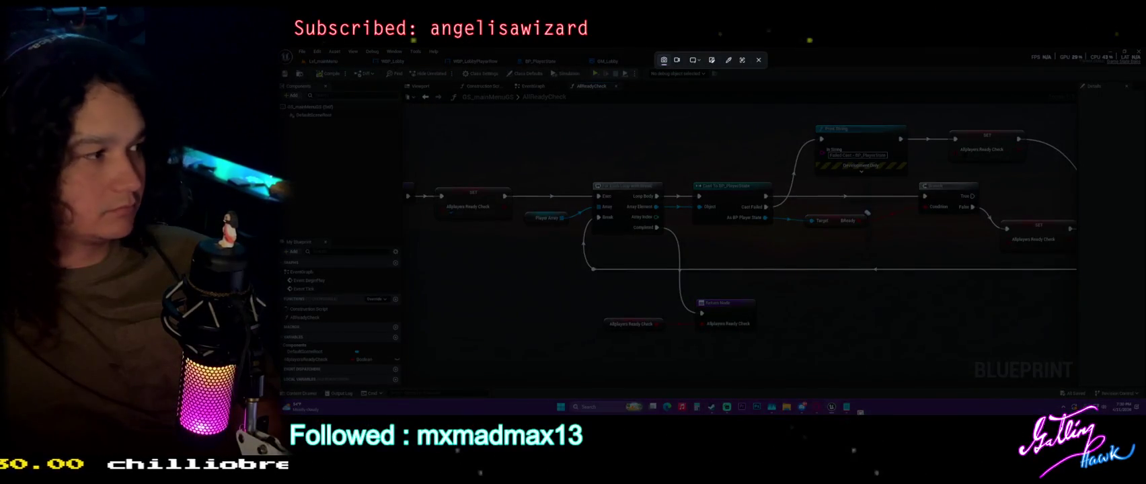
pyautogui.press('Escape')
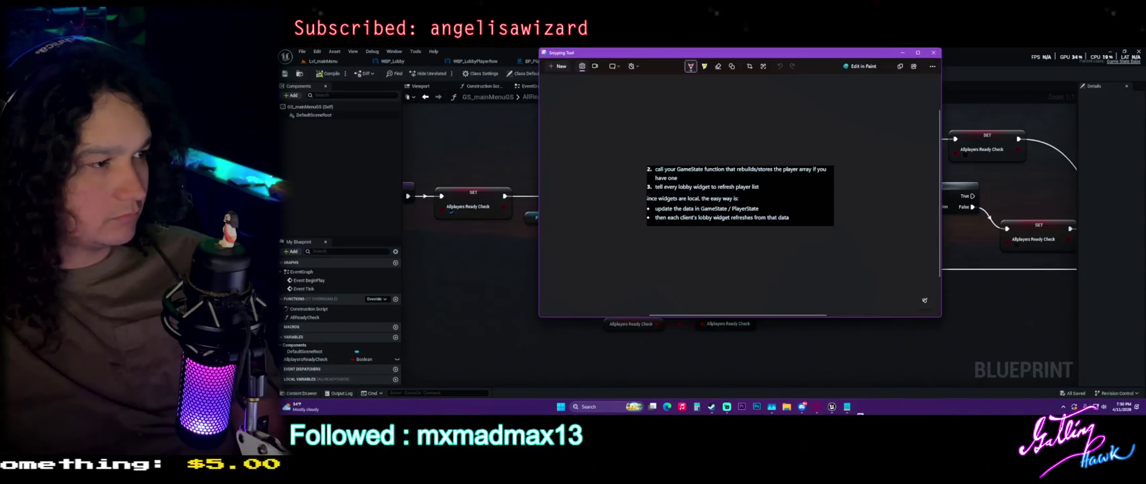
pyautogui.click(933, 51)
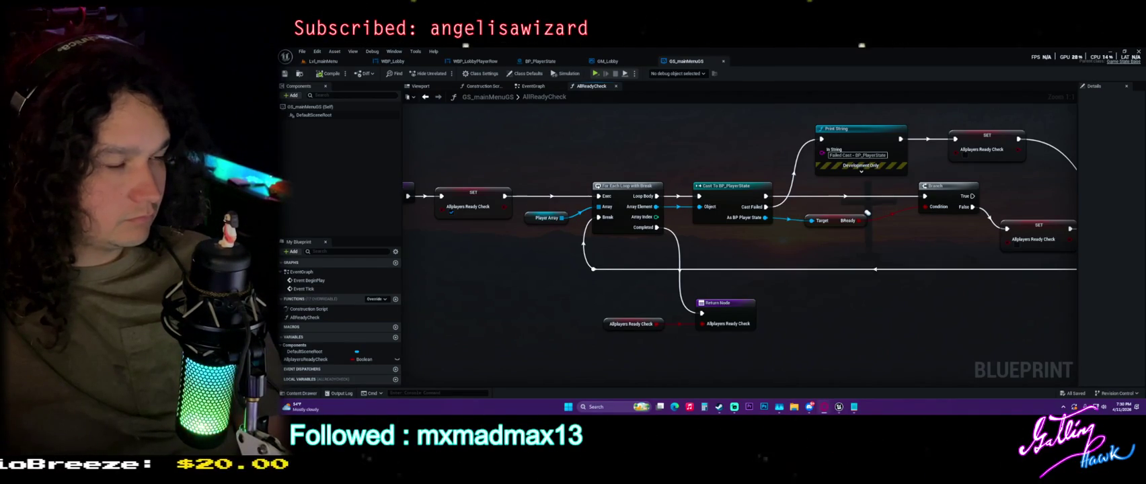
pyautogui.hotkey('alt', 'Tab')
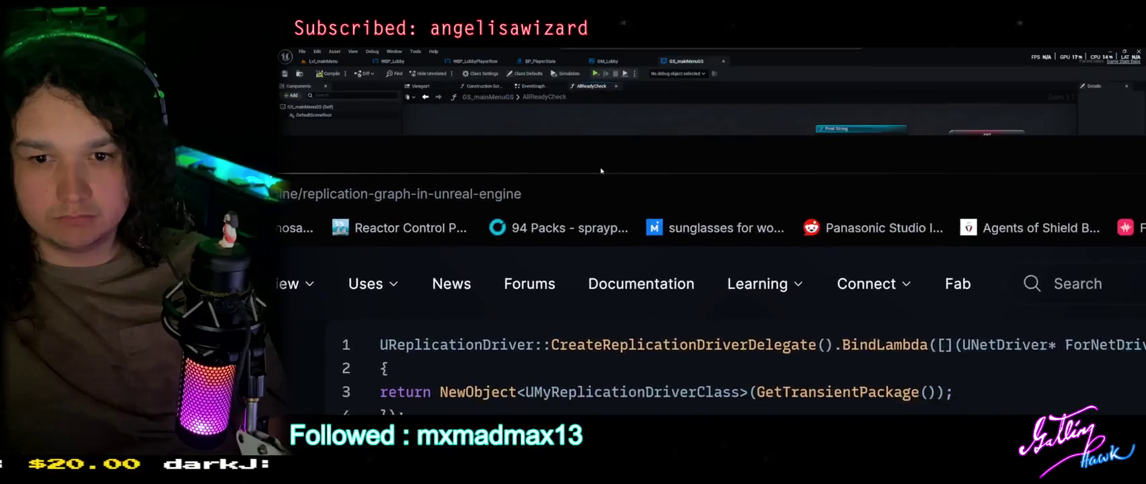
# Step: Position the docs window over the editor and open Managing Multiplayer Sessions
pyautogui.hotkey('alt', 'Tab')
pyautogui.hotkey('alt', 'Tab')
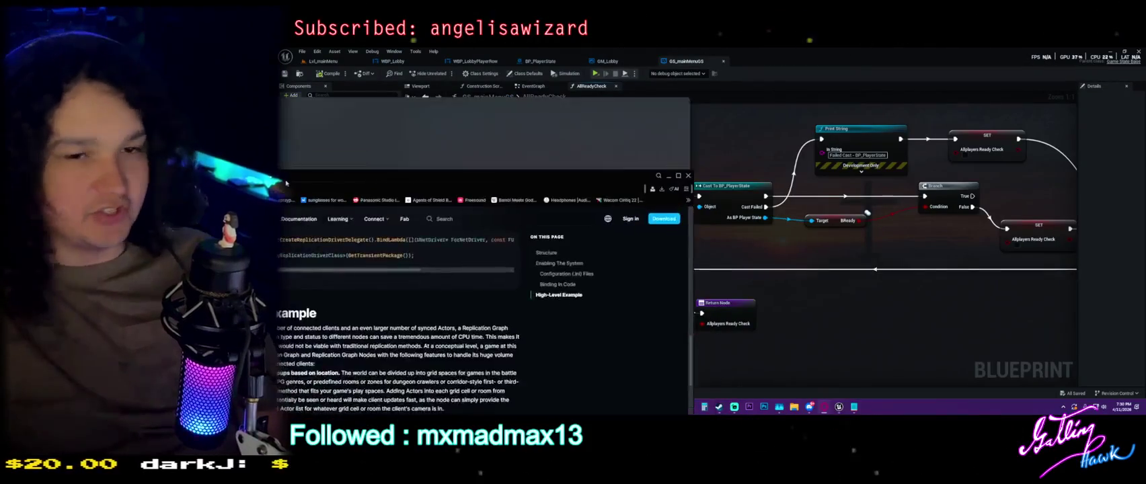
pyautogui.moveTo(726, 90); pyautogui.dragTo(751, 98)
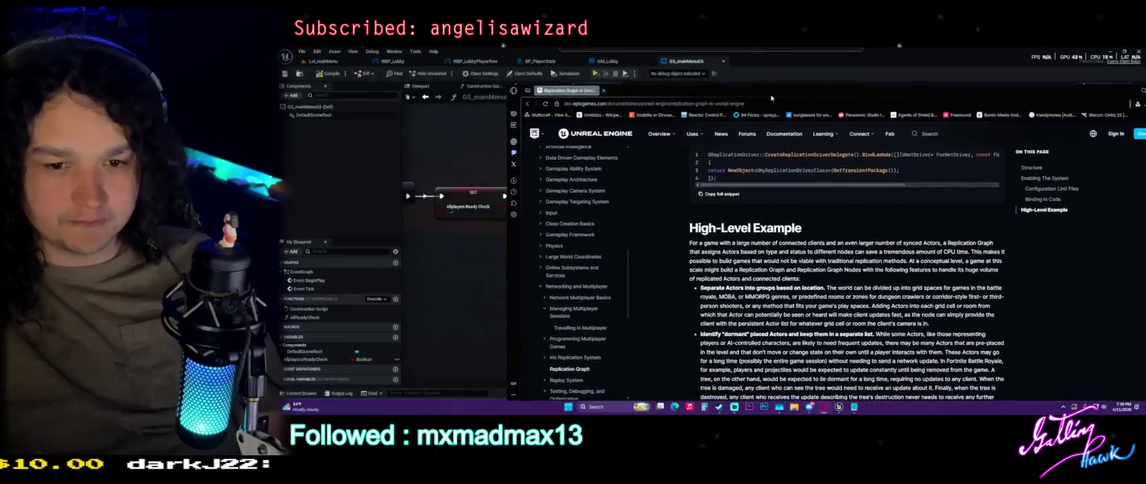
pyautogui.scroll(-2, 602, 277)
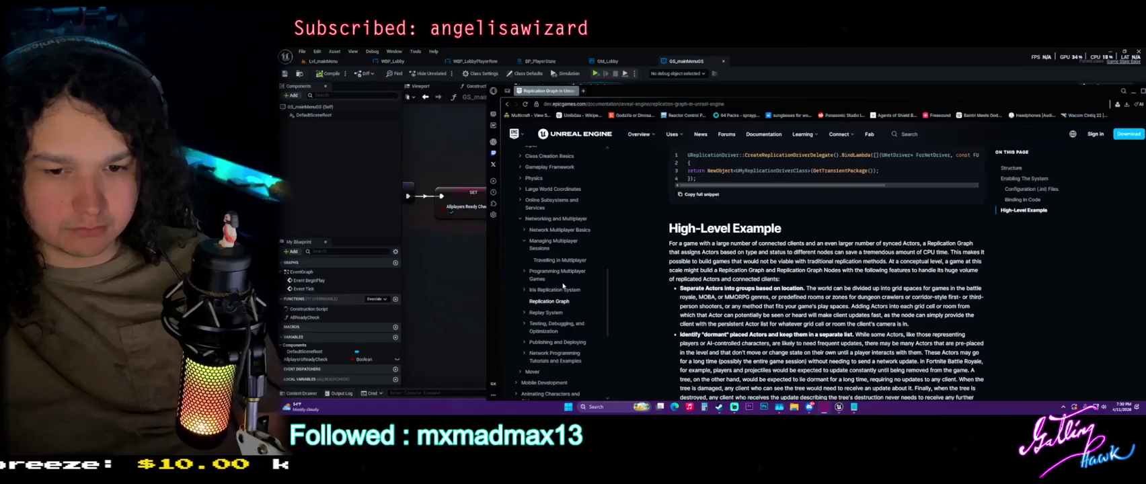
pyautogui.scroll(-2, 563, 286)
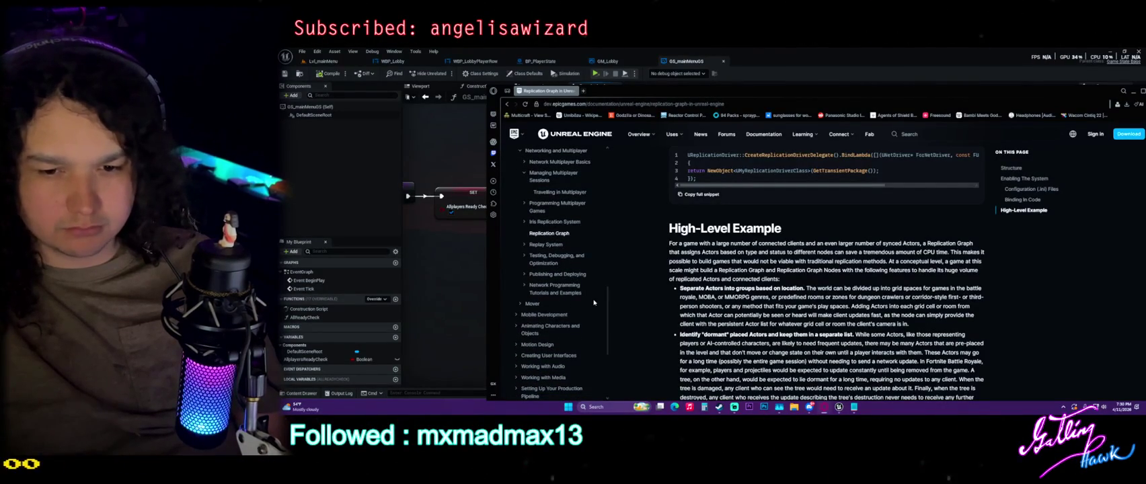
pyautogui.scroll(5, 571, 269)
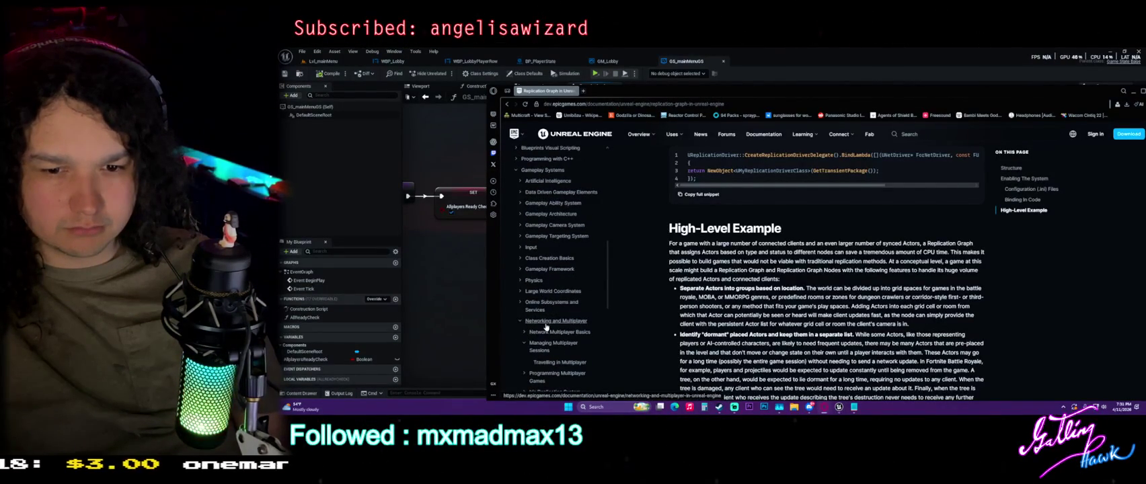
pyautogui.scroll(-1, 545, 299)
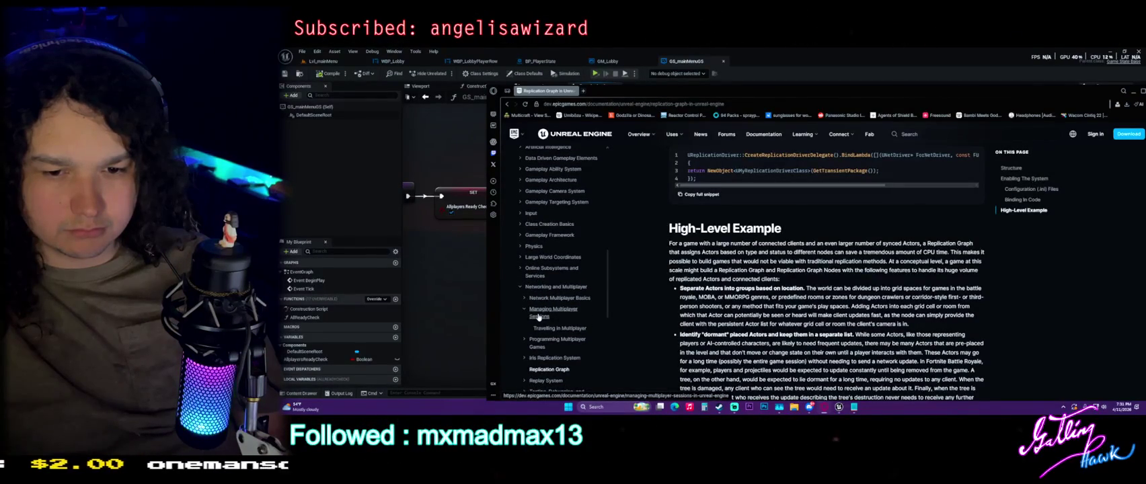
pyautogui.click(553, 308)
# Step: Go through Programming Multiplayer Games to the Online Beacons page
pyautogui.scroll(-5, 693, 222)
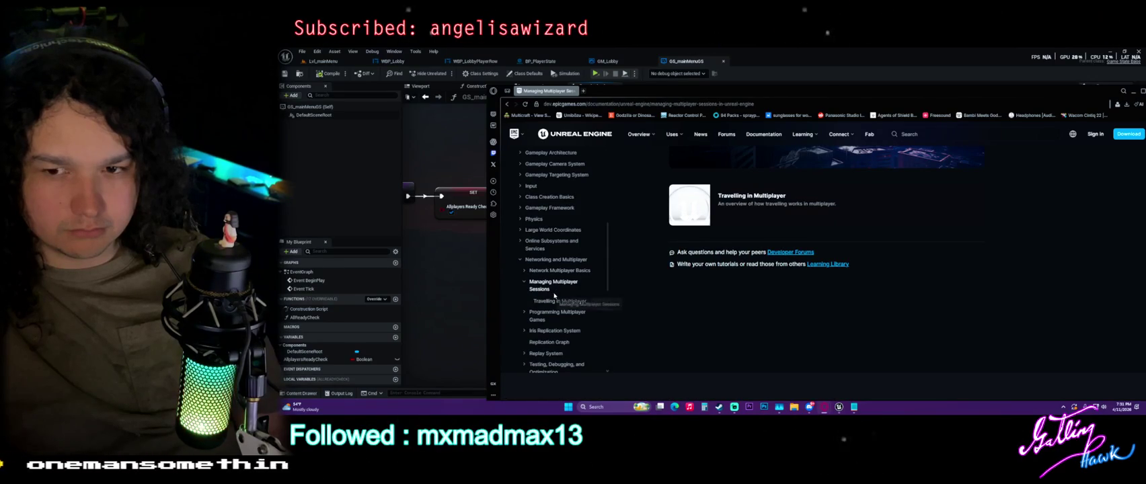
pyautogui.click(557, 312)
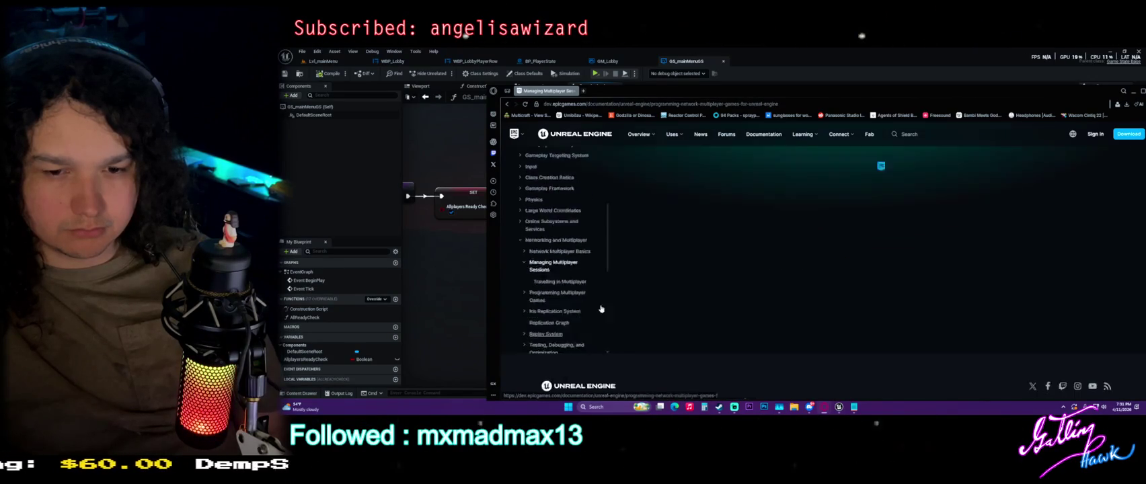
pyautogui.scroll(-2, 700, 168)
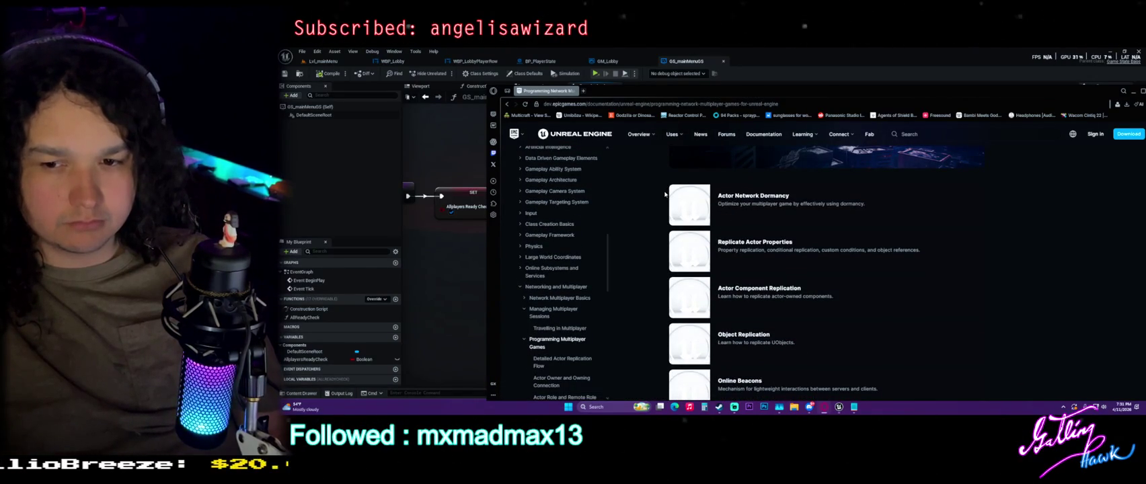
pyautogui.scroll(-1, 664, 195)
pyautogui.scroll(-1, 664, 195)
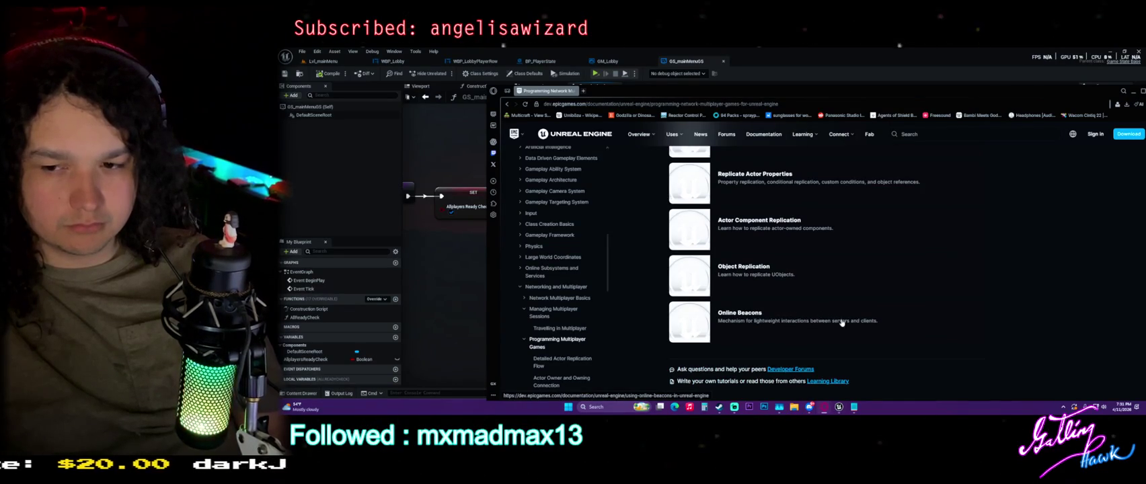
pyautogui.click(770, 319)
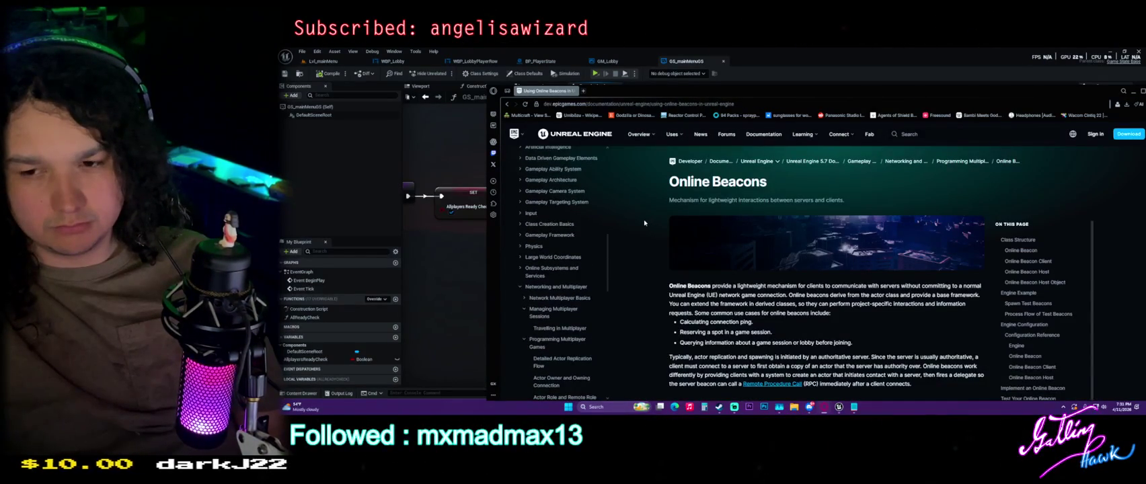
# Step: Read through the Online Beacons beacon class sections, then minimize the browser
pyautogui.scroll(-1, 644, 223)
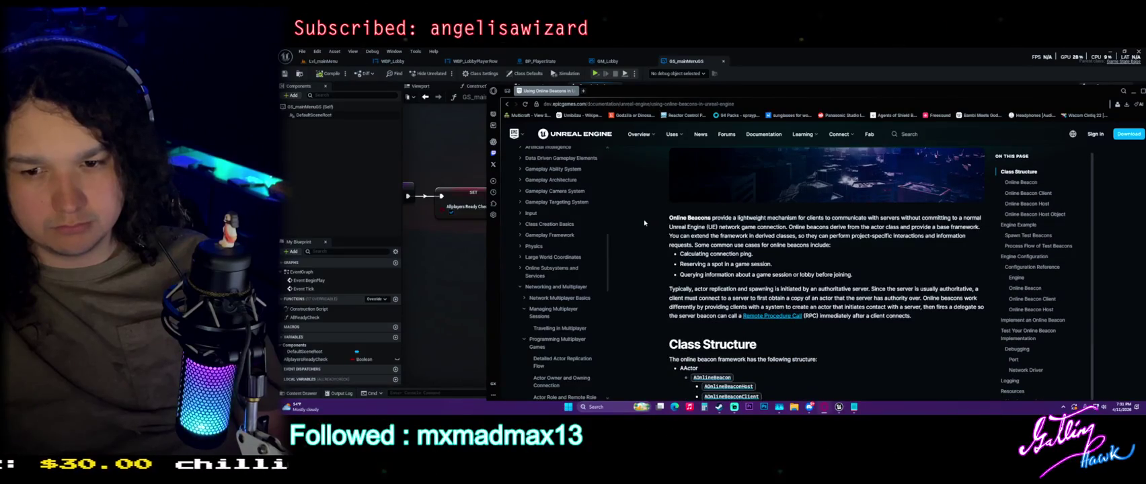
pyautogui.scroll(-2, 645, 222)
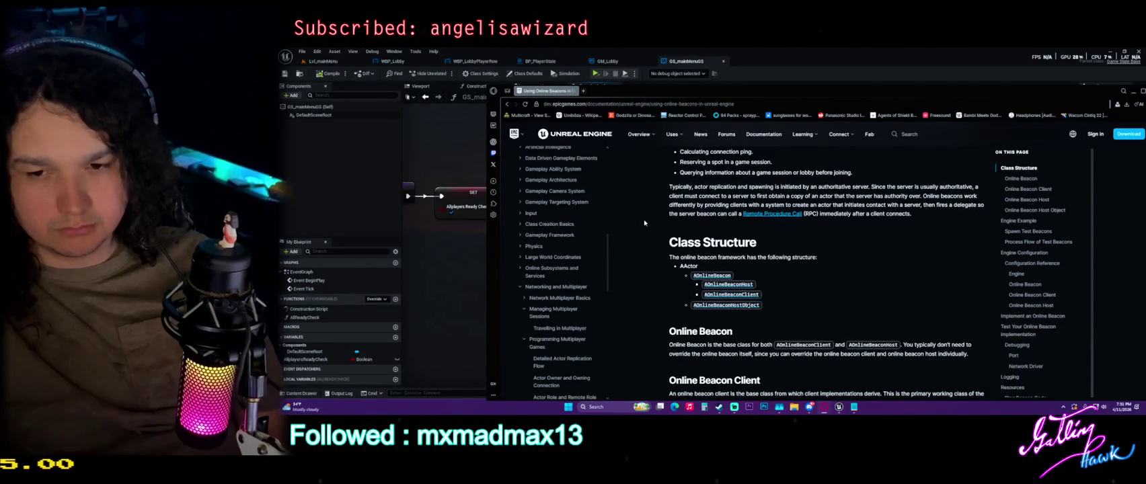
pyautogui.scroll(-3, 676, 256)
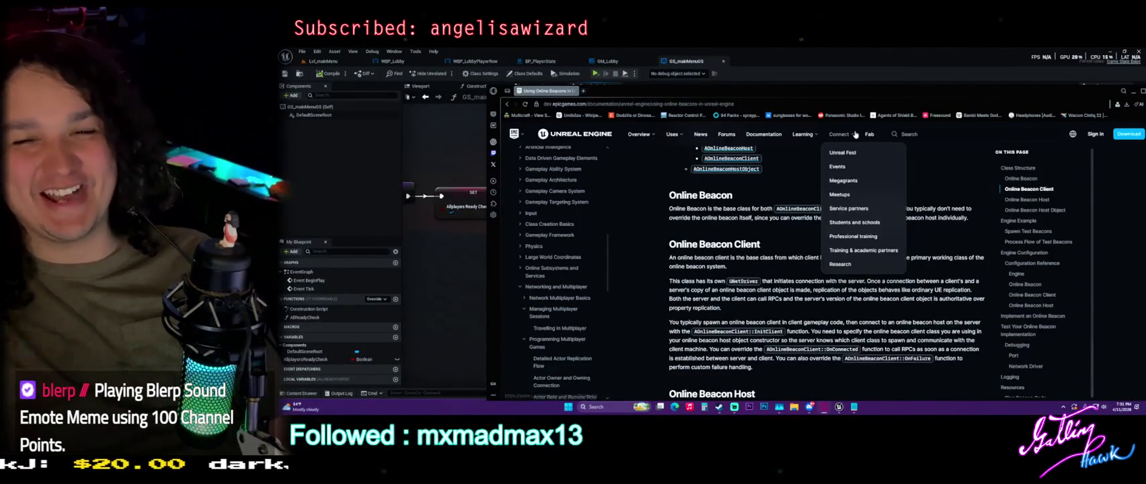
pyautogui.moveTo(841, 98)
pyautogui.mouseDown()
pyautogui.moveTo(786, 96)
pyautogui.moveTo(878, 78)
pyautogui.mouseUp()
pyautogui.click(1057, 79)
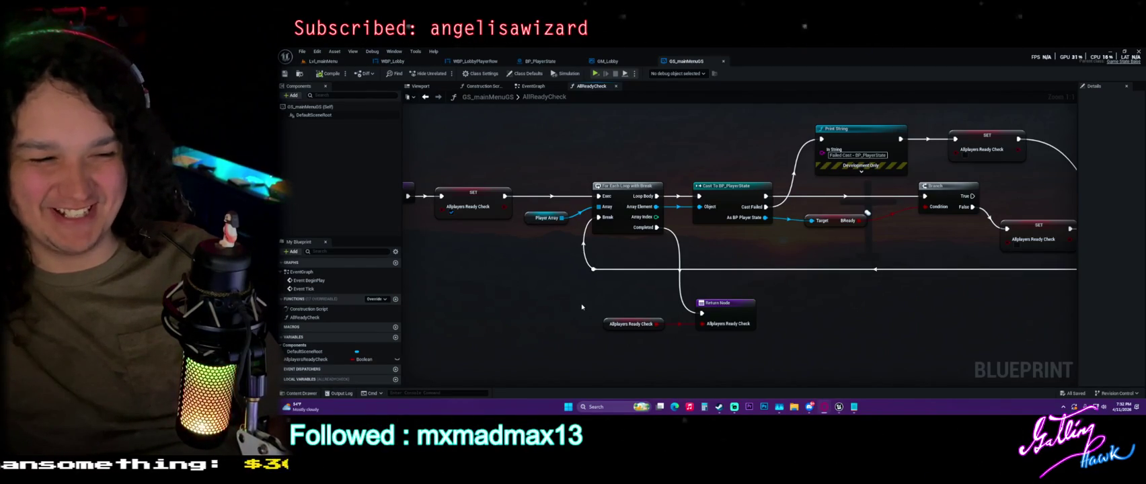
# Step: Nudge the Target/bReady node slightly within the AllReadyCheck graph
pyautogui.moveTo(832, 225); pyautogui.dragTo(851, 228)
pyautogui.click(850, 221)
pyautogui.click(458, 118)
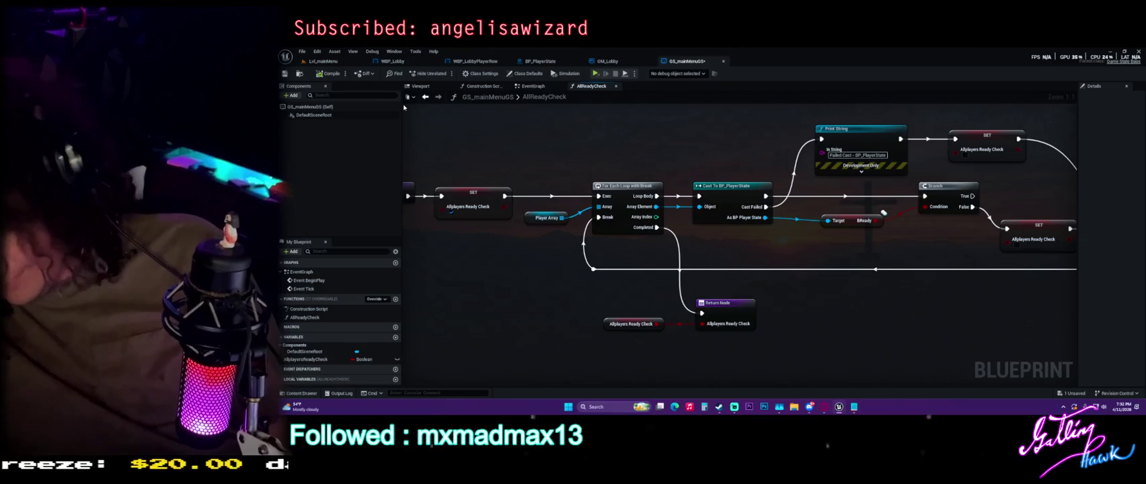
# Step: Browse the console's t.OverrideFPS and t.MaxFPS suggestions without running a command
pyautogui.click(435, 392)
pyautogui.write('S')
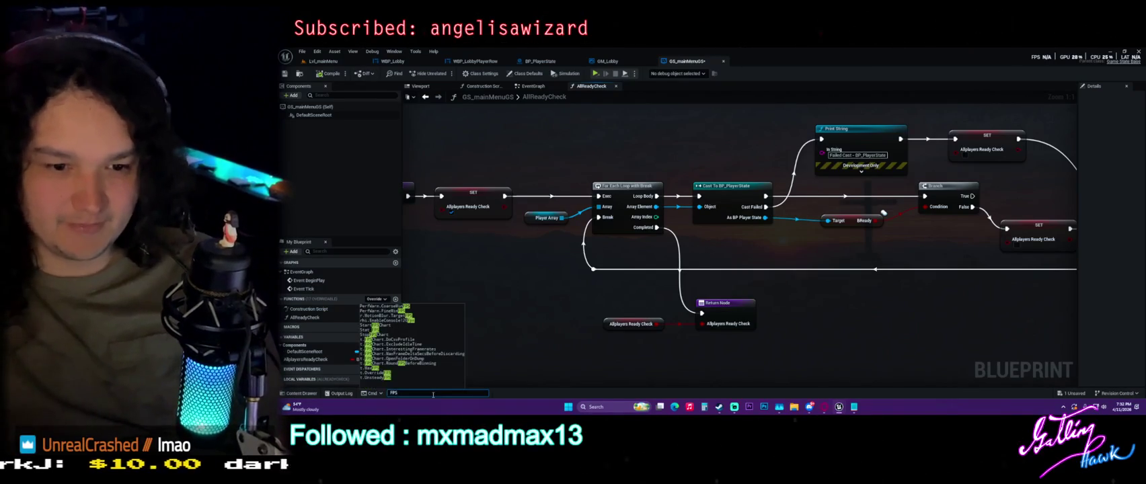
pyautogui.press('Up')
pyautogui.press('Up')
pyautogui.press('Up')
pyautogui.press('Down')
pyautogui.press('Down')
pyautogui.press('Down')
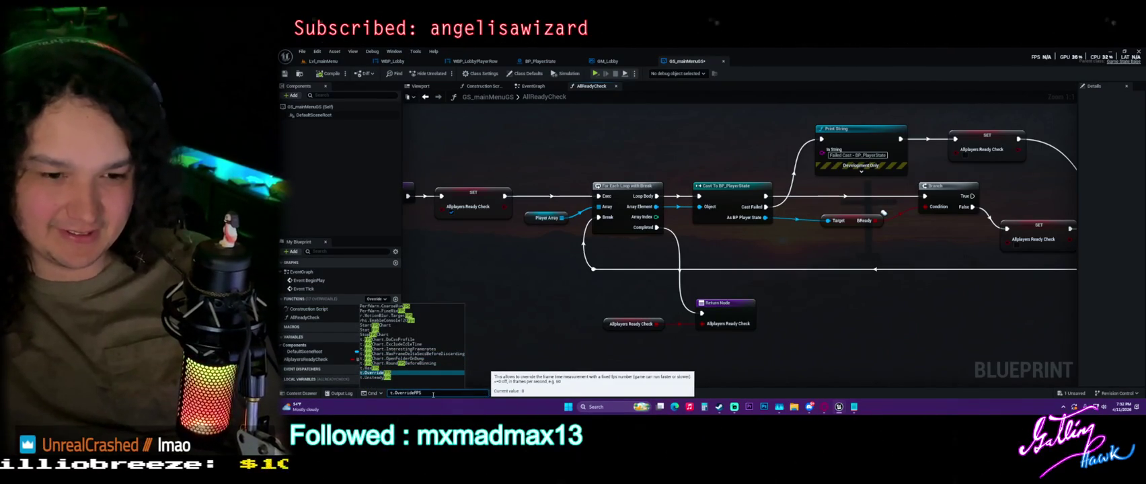
pyautogui.press('Up')
pyautogui.press('Return')
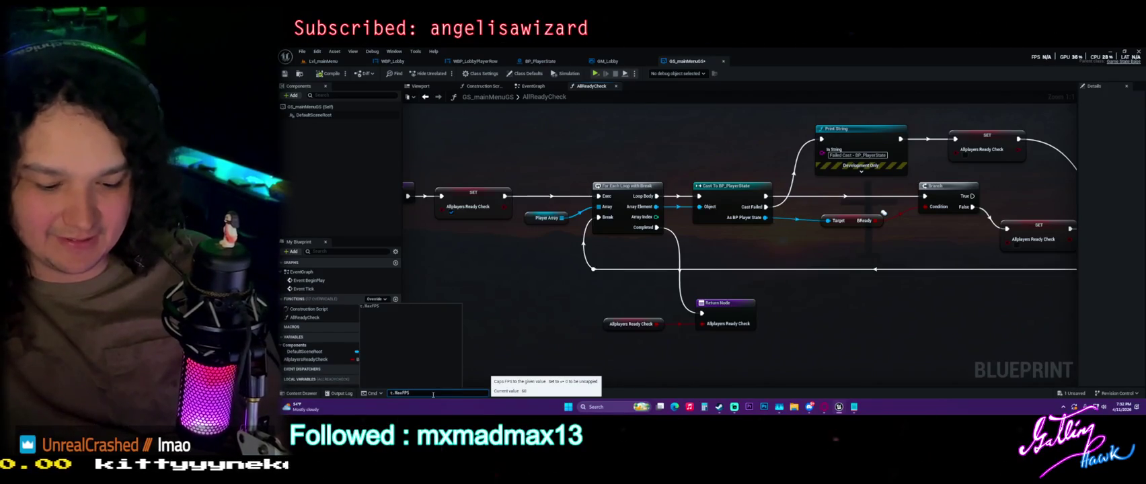
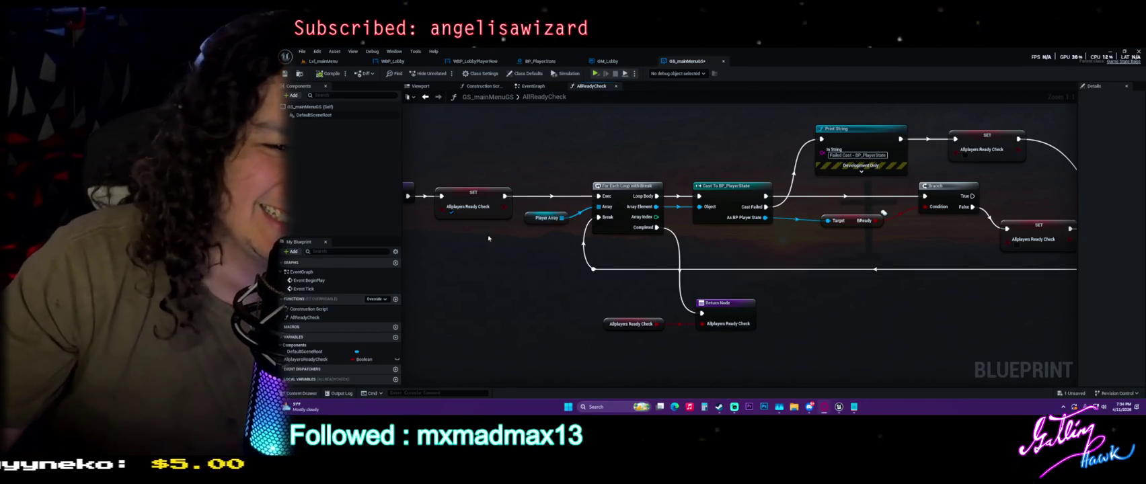
# Step: Pan the AllReadyCheck graph and bring up the MainMenu project assets with the selection cleared
pyautogui.moveTo(601, 264)
pyautogui.mouseDown()
pyautogui.moveTo(622, 253)
pyautogui.moveTo(611, 229)
pyautogui.mouseUp()
pyautogui.hotkey('ctrl', 'space')
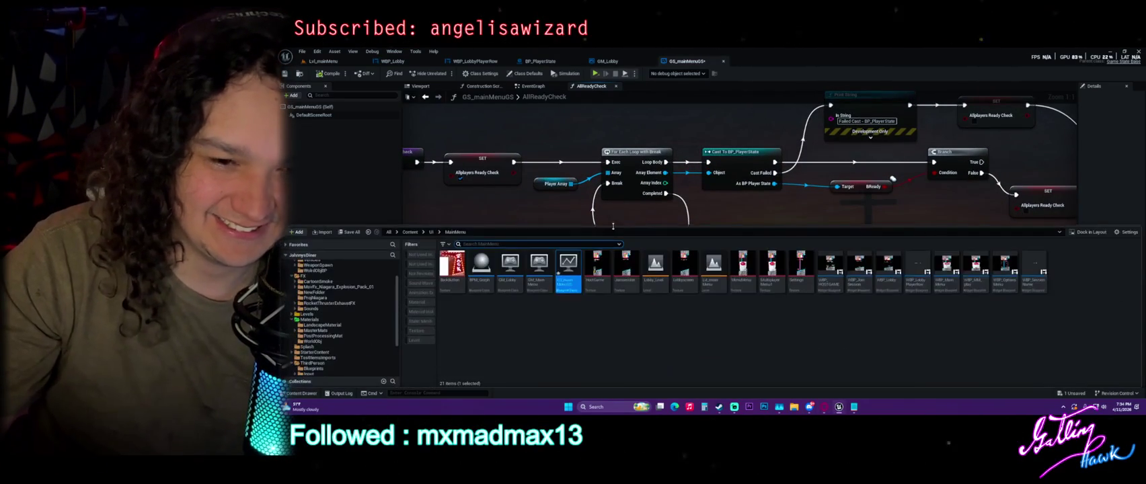
pyautogui.scroll(2, 346, 302)
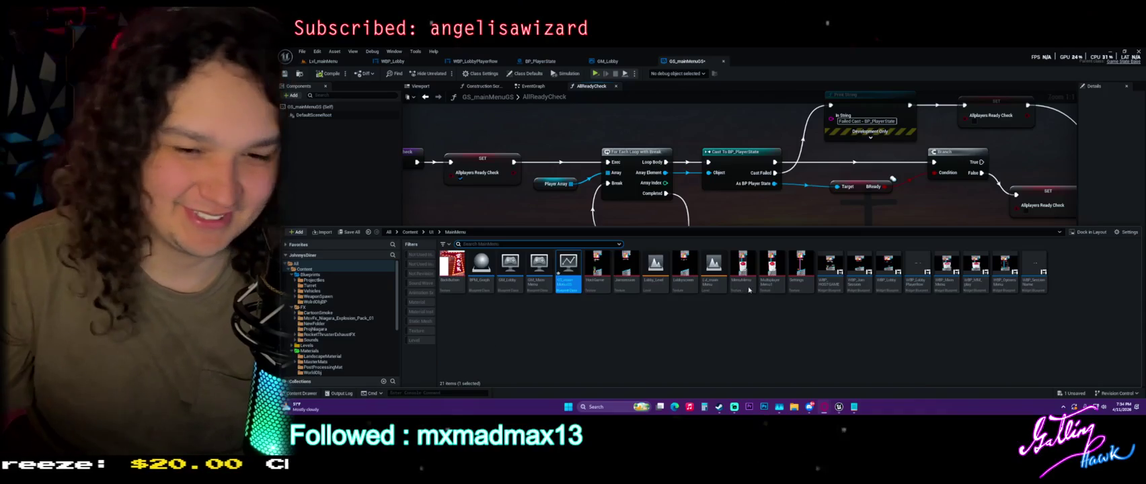
pyautogui.click(777, 320)
# Step: Save GS_mainMenuGS through Save All and Save Selected
pyautogui.moveTo(568, 258)
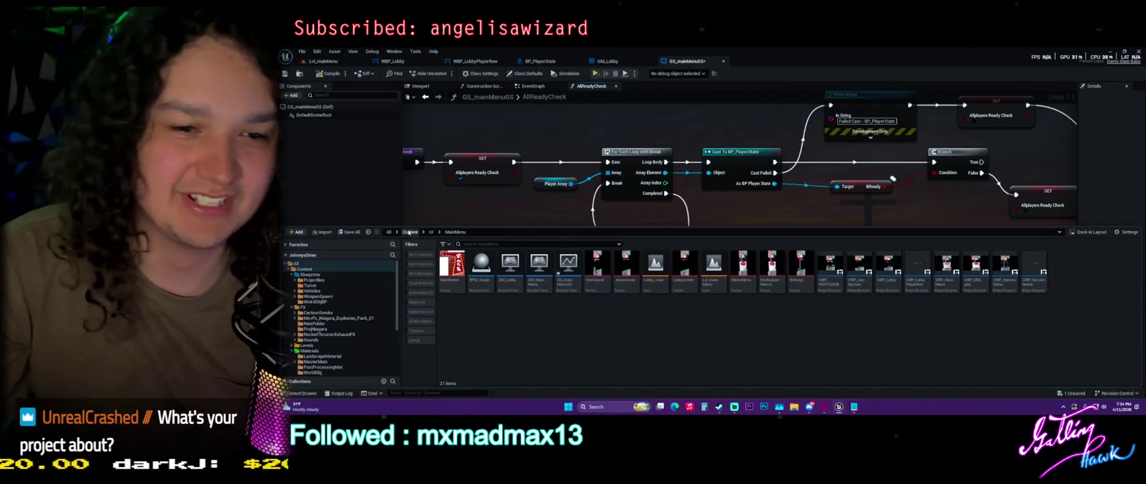
pyautogui.click(349, 232)
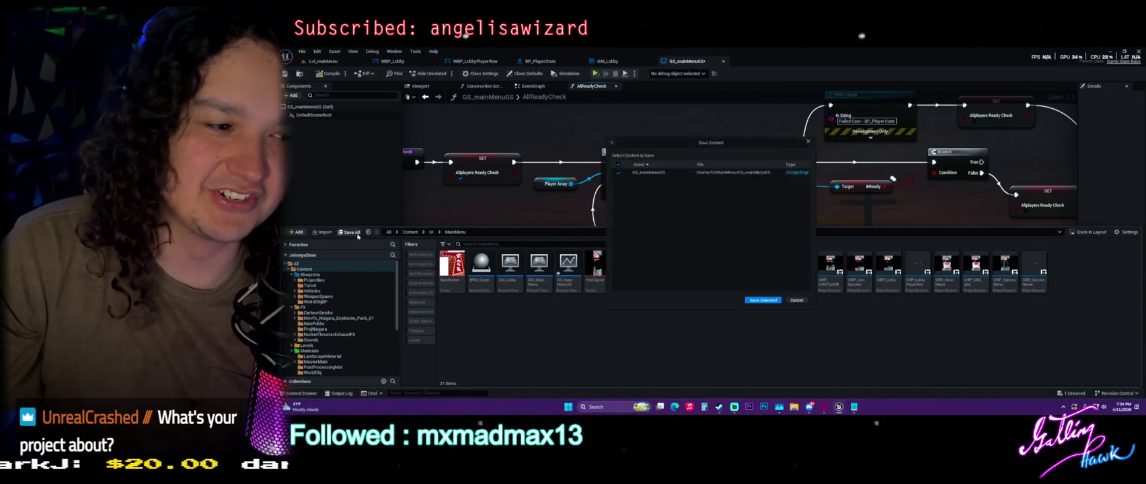
pyautogui.click(758, 303)
pyautogui.moveTo(737, 223); pyautogui.dragTo(726, 293)
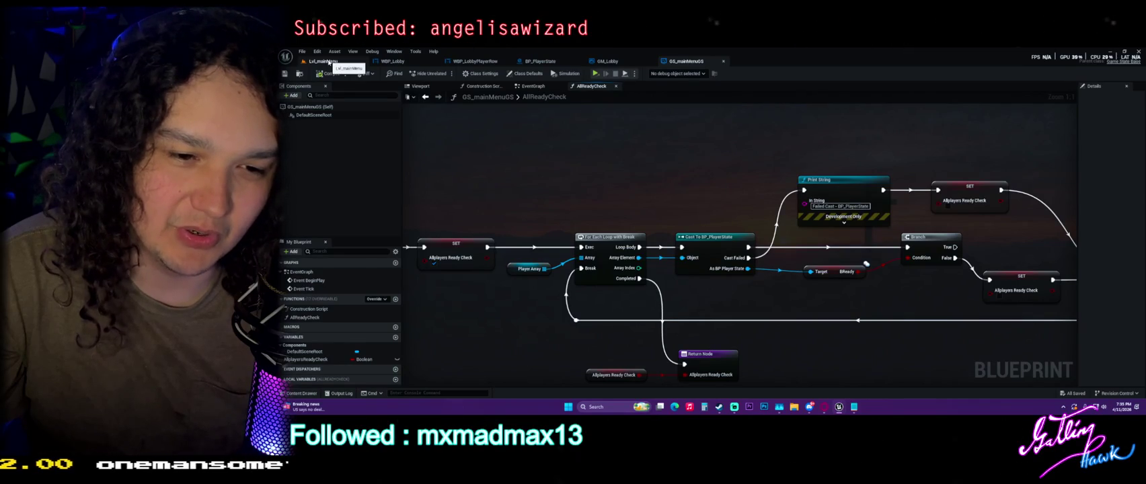
# Step: Move the Return Node and Allplayers Ready Check getter up-right, save with Ctrl+S, then switch to Lvl_mainMenu
pyautogui.moveTo(526, 177)
pyautogui.mouseDown()
pyautogui.moveTo(634, 177)
pyautogui.moveTo(587, 150)
pyautogui.moveTo(606, 142)
pyautogui.moveTo(584, 148)
pyautogui.mouseUp()
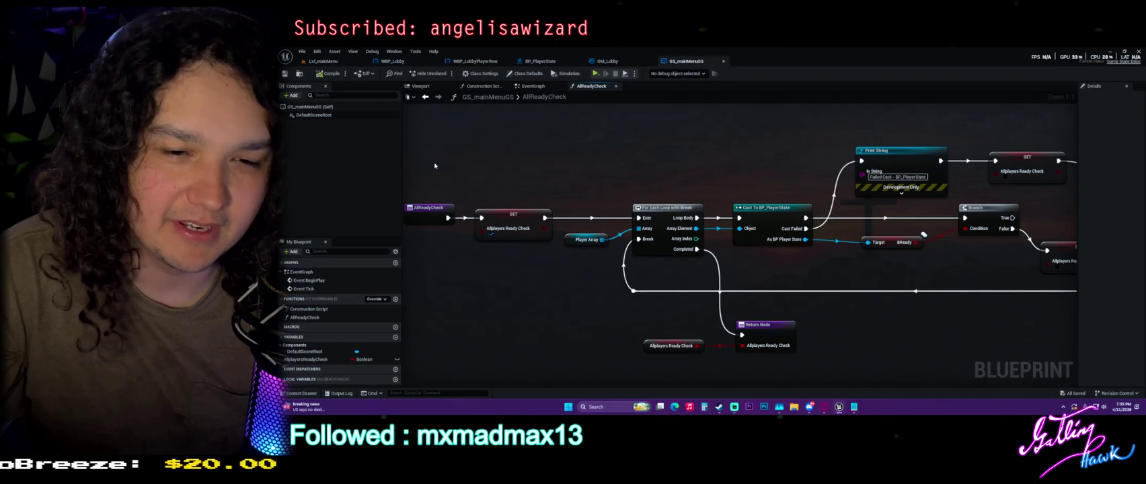
pyautogui.press('`')
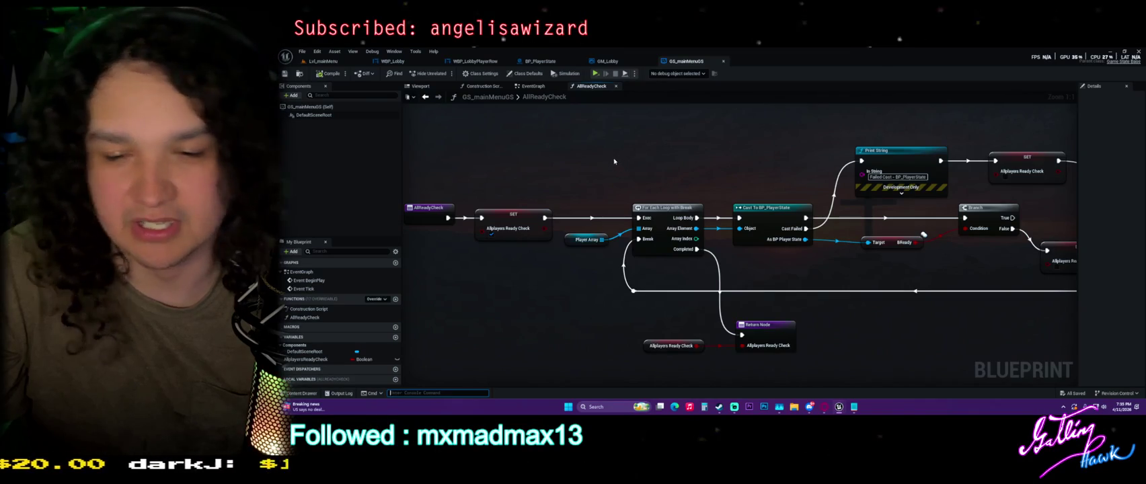
pyautogui.click(737, 324)
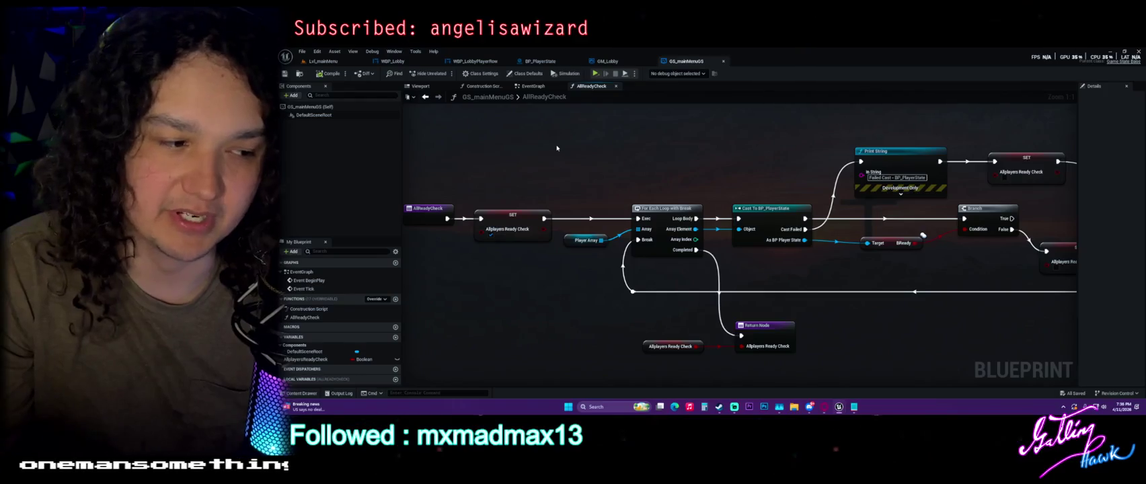
pyautogui.moveTo(817, 372); pyautogui.dragTo(641, 308)
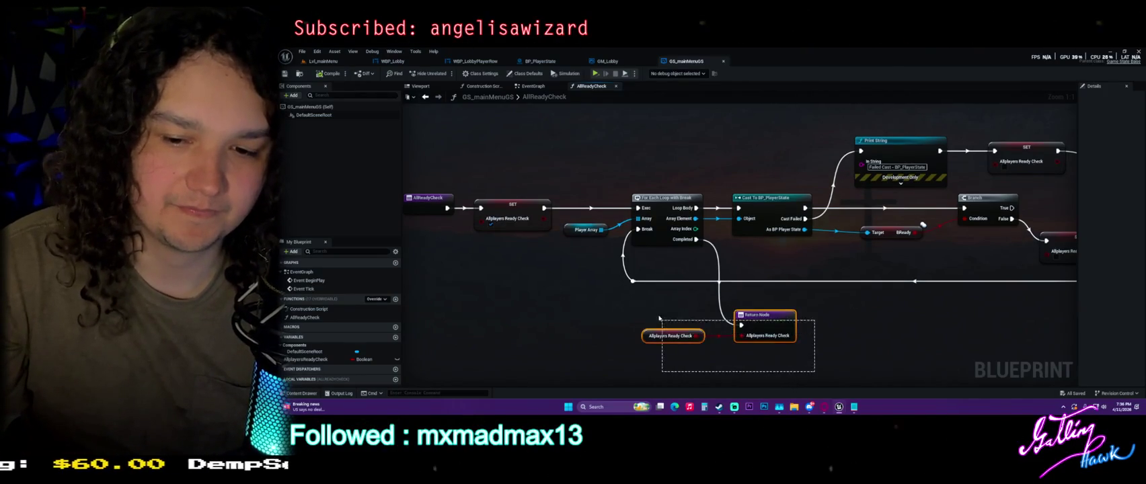
pyautogui.moveTo(780, 313); pyautogui.dragTo(819, 300)
pyautogui.click(760, 253)
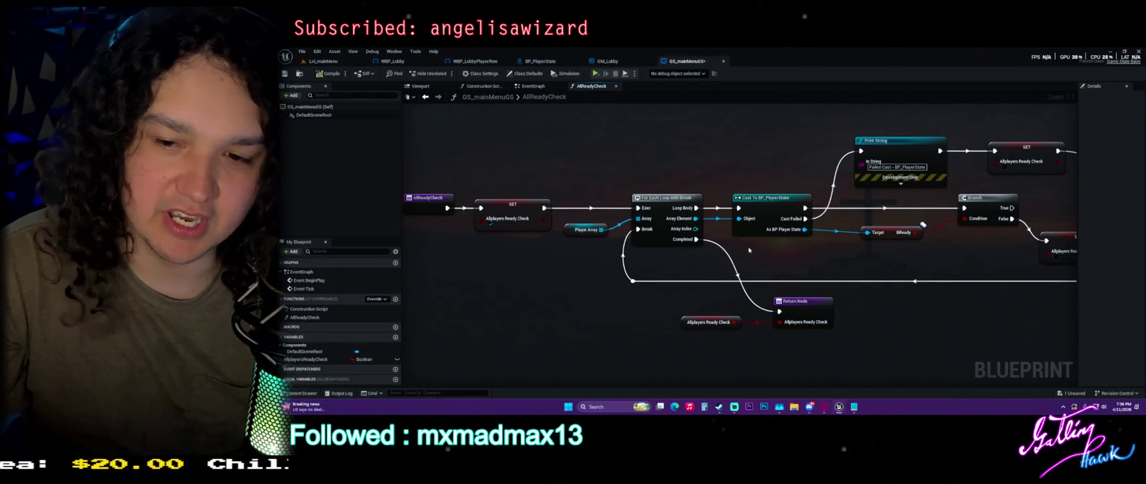
pyautogui.hotkey('ctrl', 's')
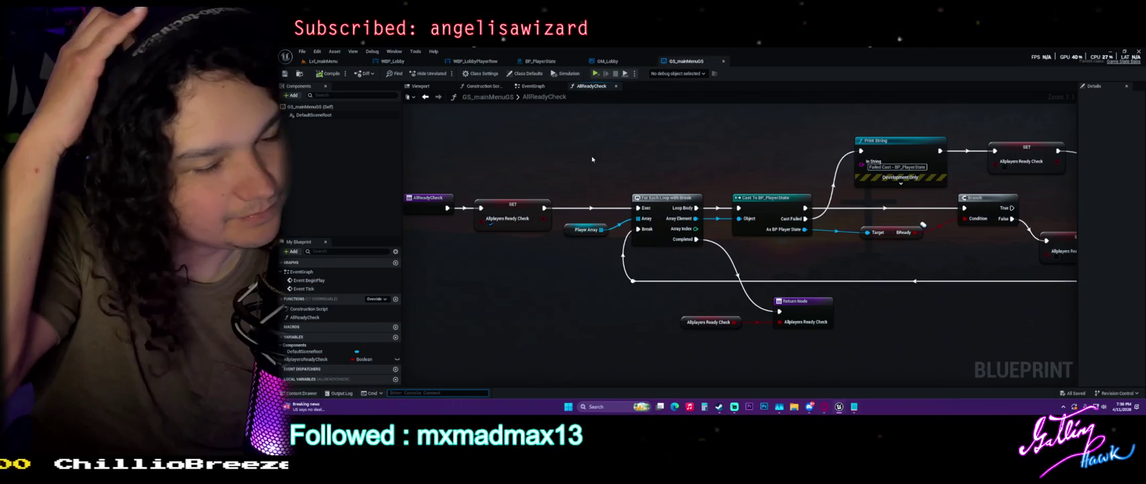
pyautogui.click(323, 60)
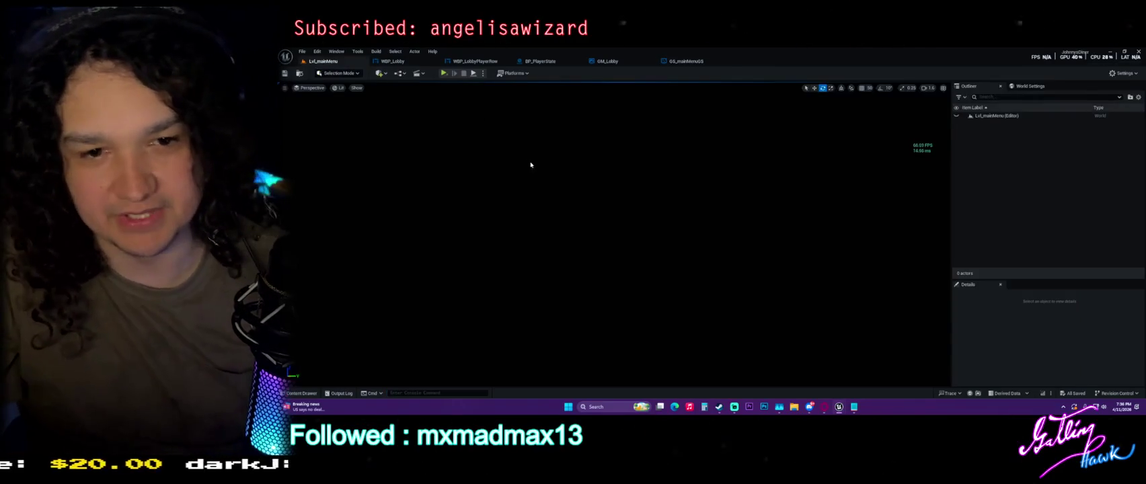
# Step: Open the JohnnyBurger level from the Levels folder and select its sniper pickup
pyautogui.hotkey('ctrl', 'space')
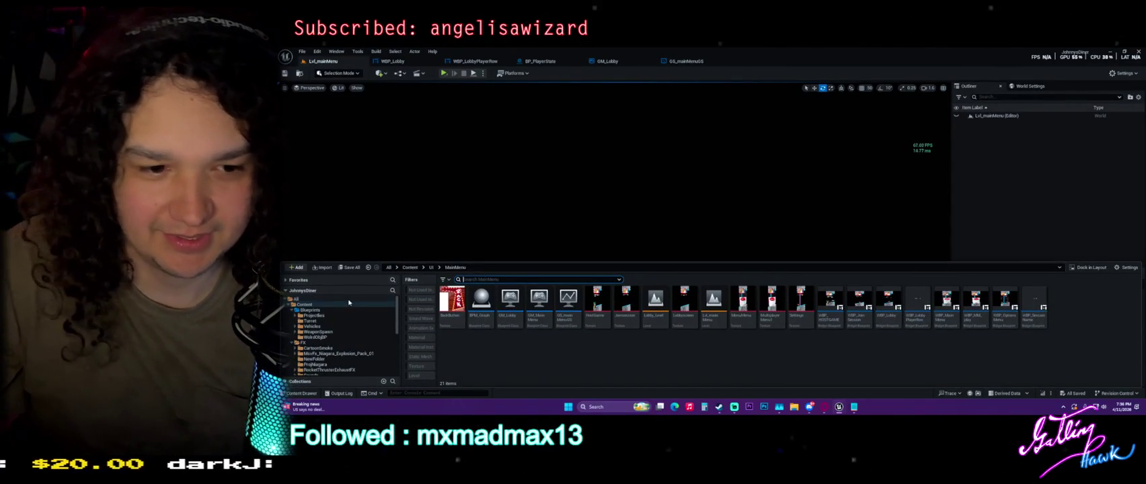
pyautogui.scroll(-3, 312, 321)
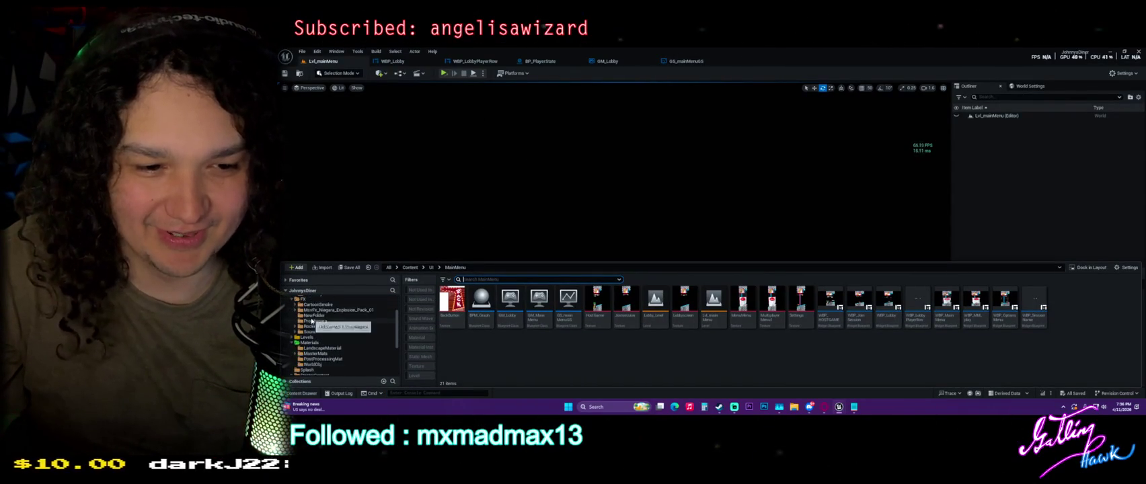
pyautogui.click(307, 337)
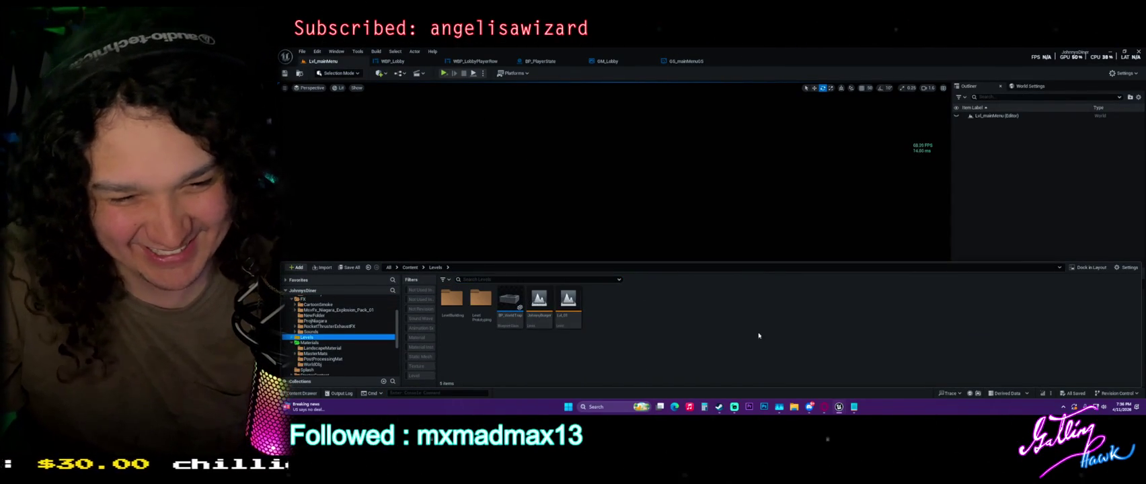
pyautogui.moveTo(812, 410)
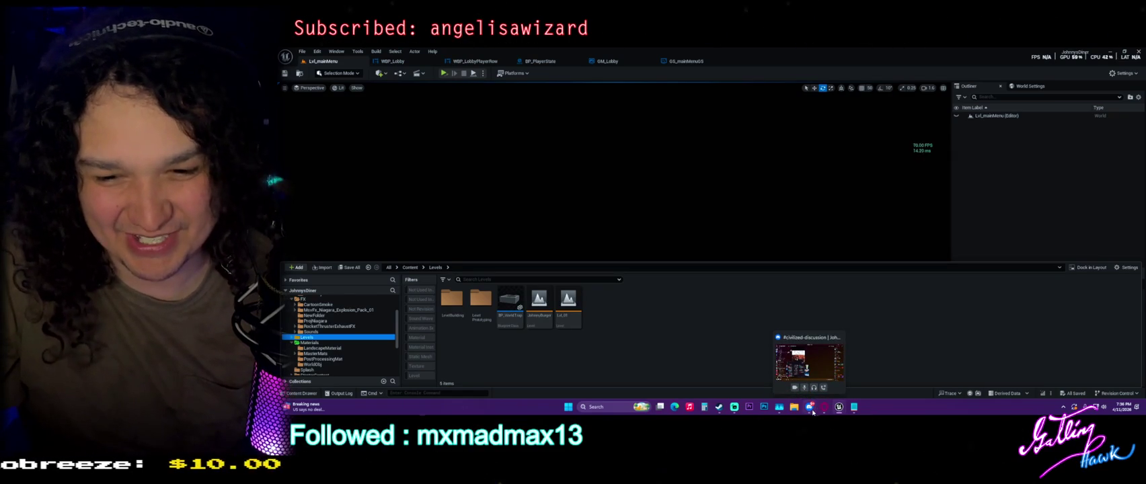
pyautogui.click(540, 307)
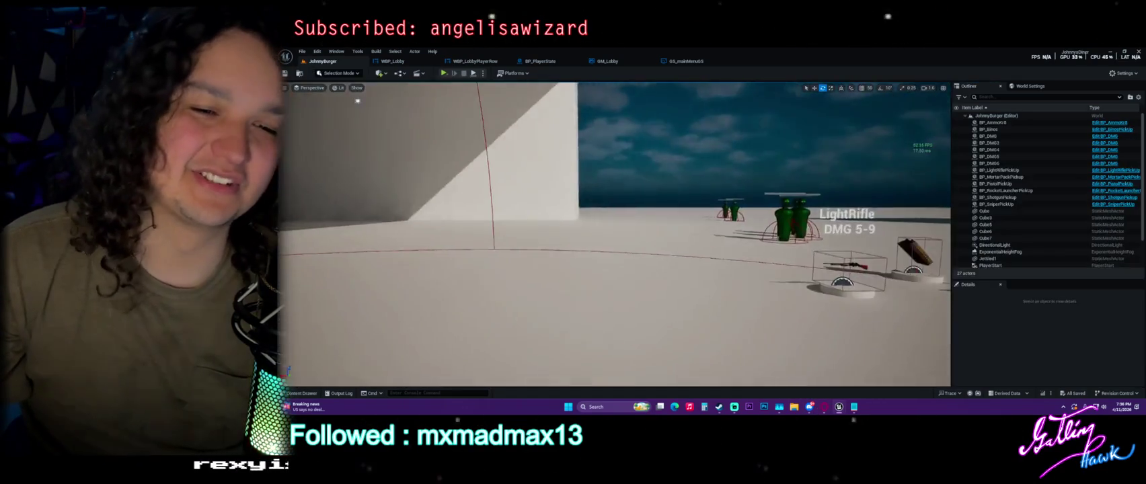
pyautogui.moveTo(659, 288)
pyautogui.mouseDown()
pyautogui.moveTo(640, 241)
pyautogui.moveTo(615, 302)
pyautogui.moveTo(578, 296)
pyautogui.moveTo(606, 303)
pyautogui.moveTo(646, 289)
pyautogui.moveTo(612, 299)
pyautogui.moveTo(569, 256)
pyautogui.moveTo(578, 242)
pyautogui.moveTo(591, 269)
pyautogui.mouseUp()
pyautogui.click(566, 255)
# Step: Browse the project assets to the Blueprints > WeaponSpawn folder
pyautogui.hotkey('ctrl', 'space')
pyautogui.scroll(3, 333, 312)
pyautogui.click(313, 310)
pyautogui.doubleClick(544, 304)
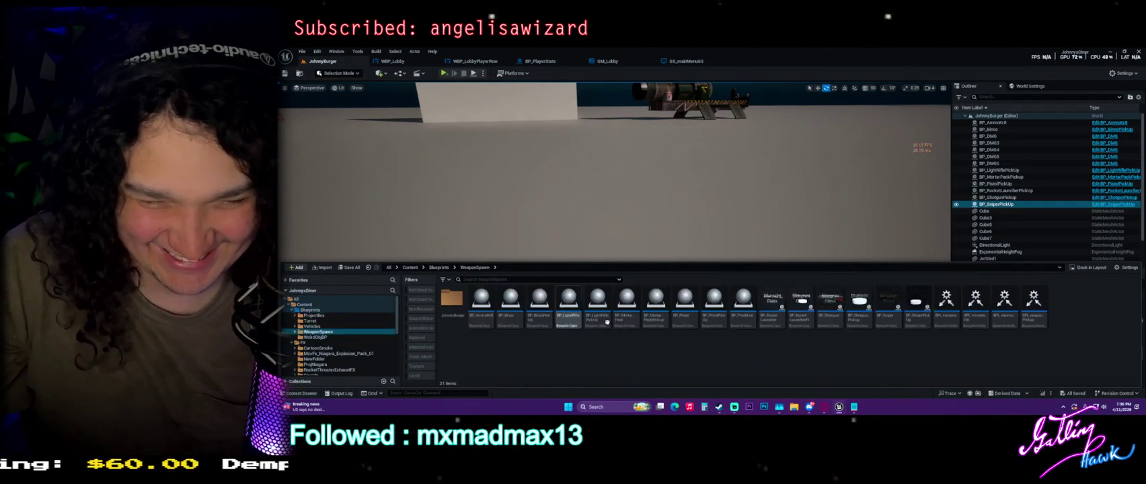
# Step: Place a BP_Pistol in JohnnyBurger scaled about 13x, then locate its asset with Ctrl+B
pyautogui.moveTo(686, 304)
pyautogui.mouseDown()
pyautogui.moveTo(642, 226)
pyautogui.moveTo(639, 245)
pyautogui.moveTo(638, 202)
pyautogui.mouseUp()
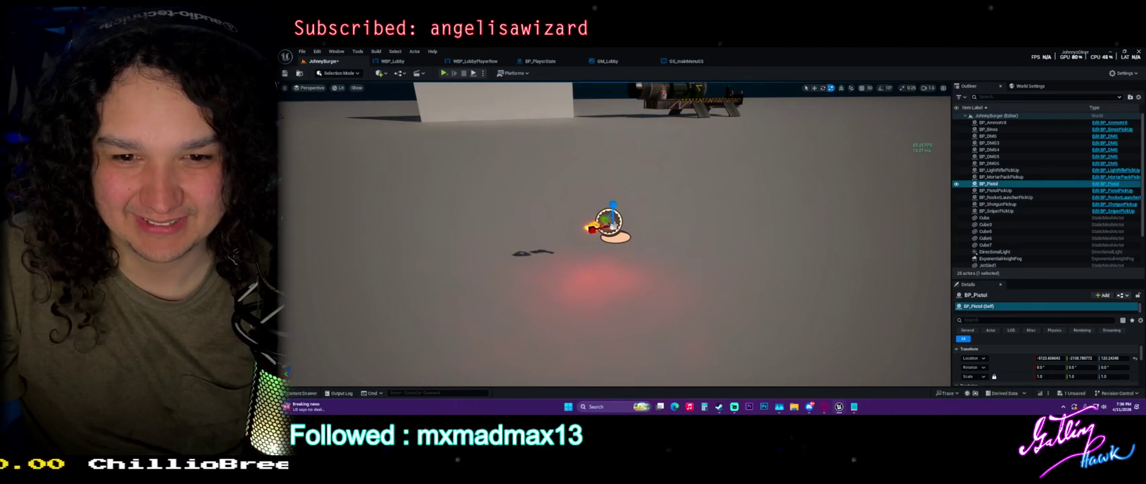
pyautogui.moveTo(609, 220)
pyautogui.mouseDown()
pyautogui.moveTo(628, 221)
pyautogui.moveTo(612, 101)
pyautogui.mouseUp()
pyautogui.press('w')
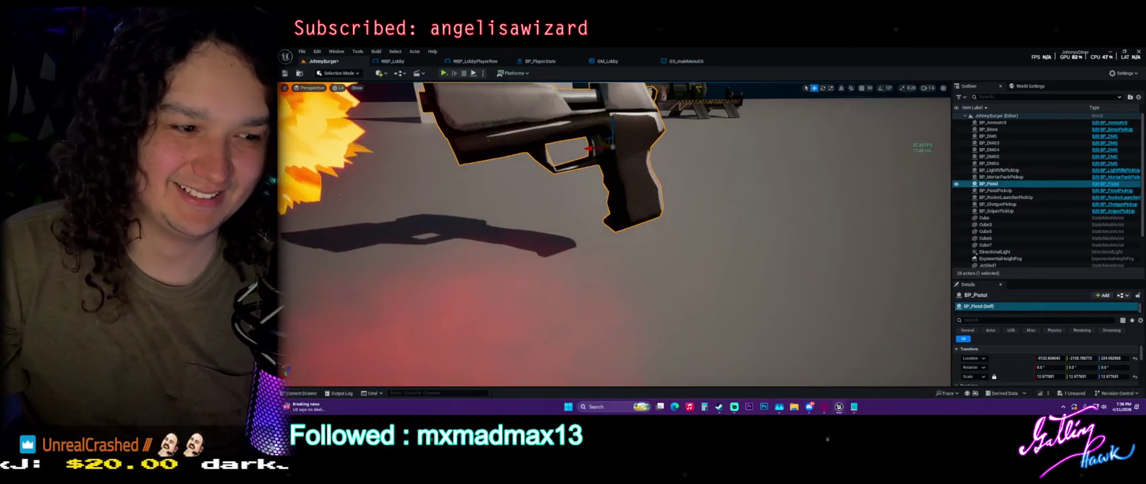
pyautogui.scroll(-3, 661, 99)
pyautogui.click(676, 107)
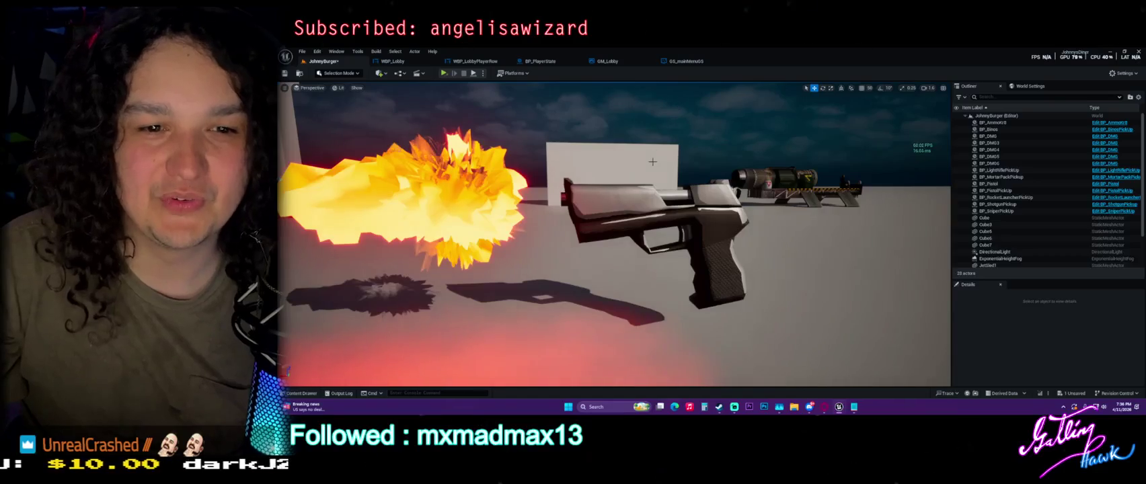
pyautogui.scroll(3, 677, 107)
pyautogui.scroll(3, 614, 234)
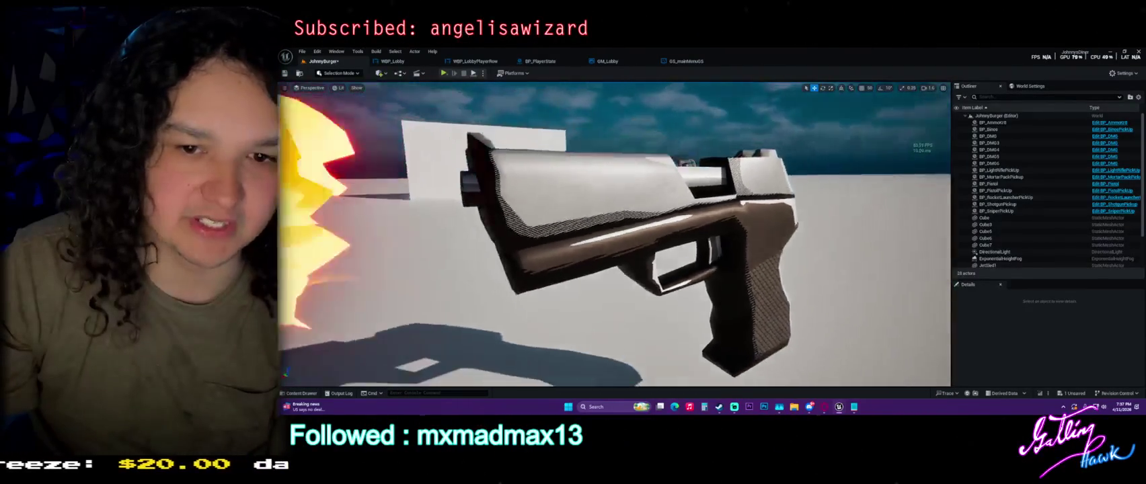
pyautogui.click(605, 202)
pyautogui.hotkey('ctrl', 'b')
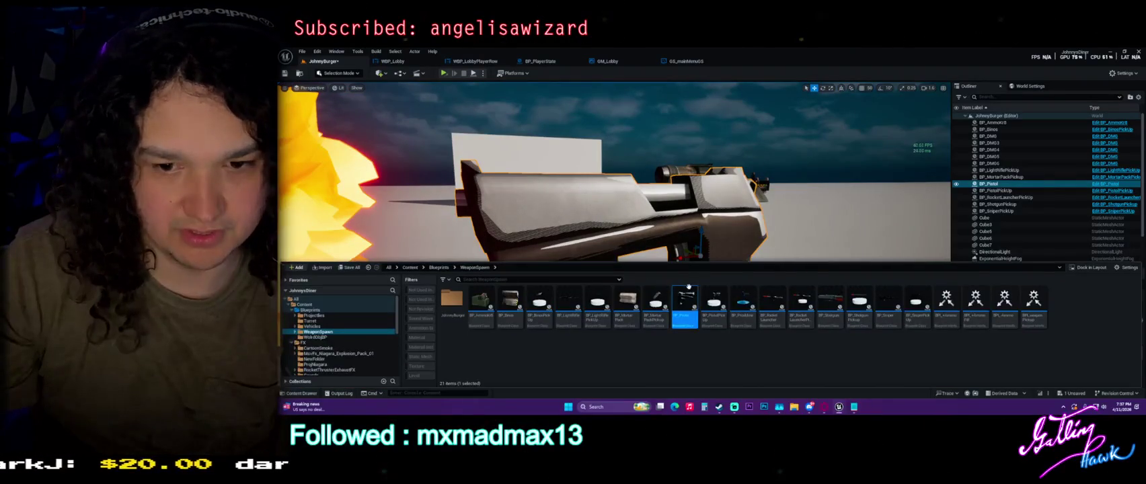
# Step: Open the BP_Pistol blueprint, then return to JohnnyBurger and orbit around the pistol
pyautogui.doubleClick(685, 301)
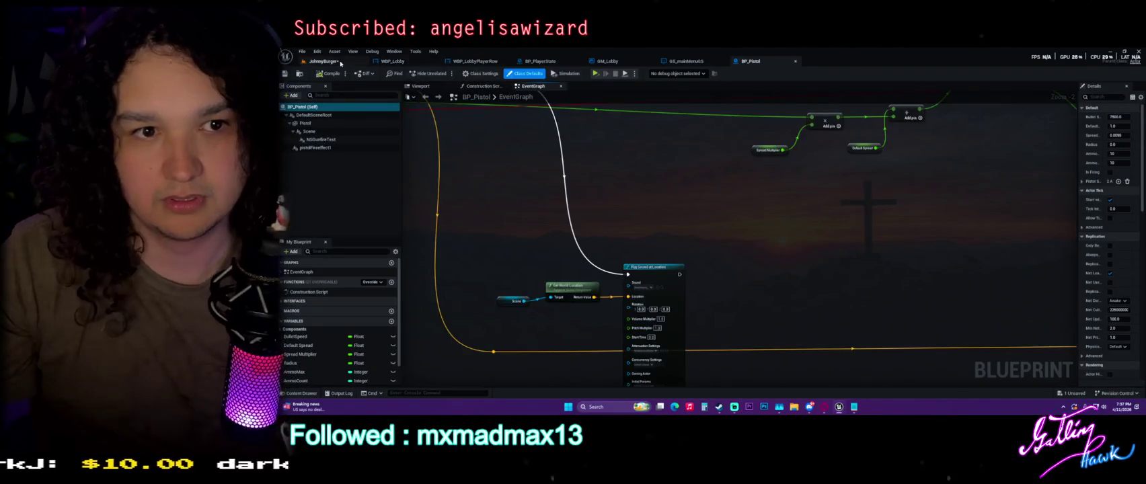
pyautogui.click(340, 63)
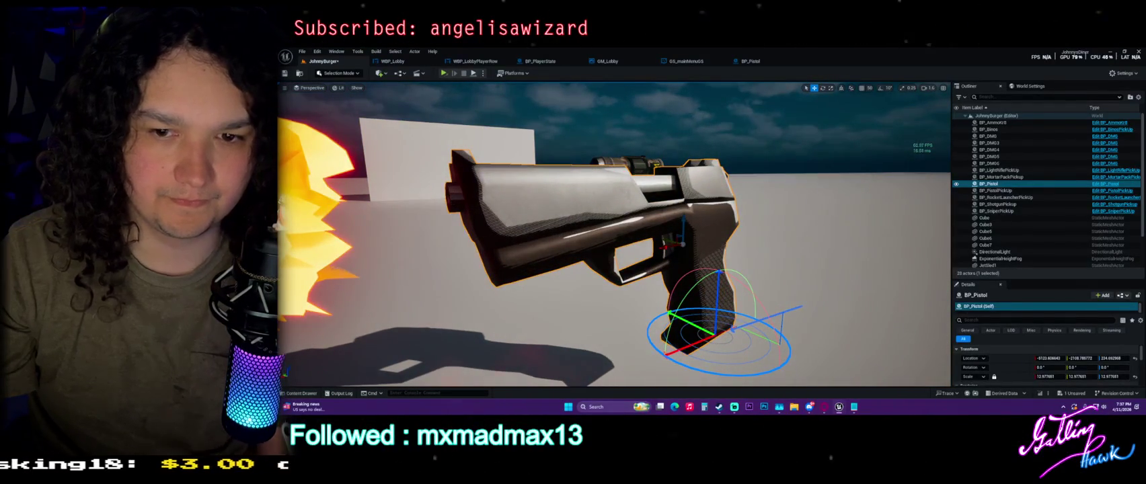
pyautogui.moveTo(828, 215); pyautogui.dragTo(805, 207)
# Step: Deselect the pistol and pick up the BP_Sniper asset from WeaponSpawn
pyautogui.click(802, 98)
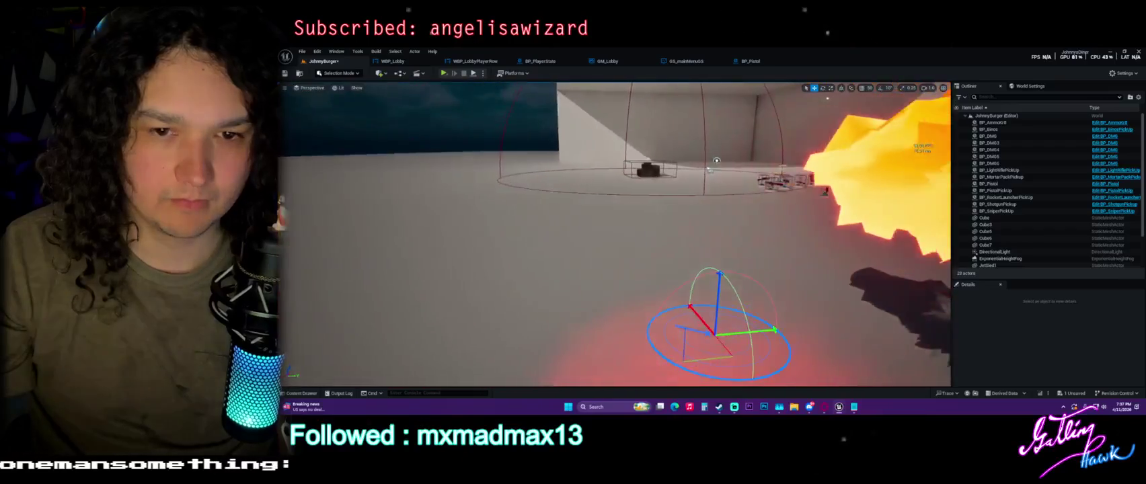
pyautogui.hotkey('ctrl', 'space')
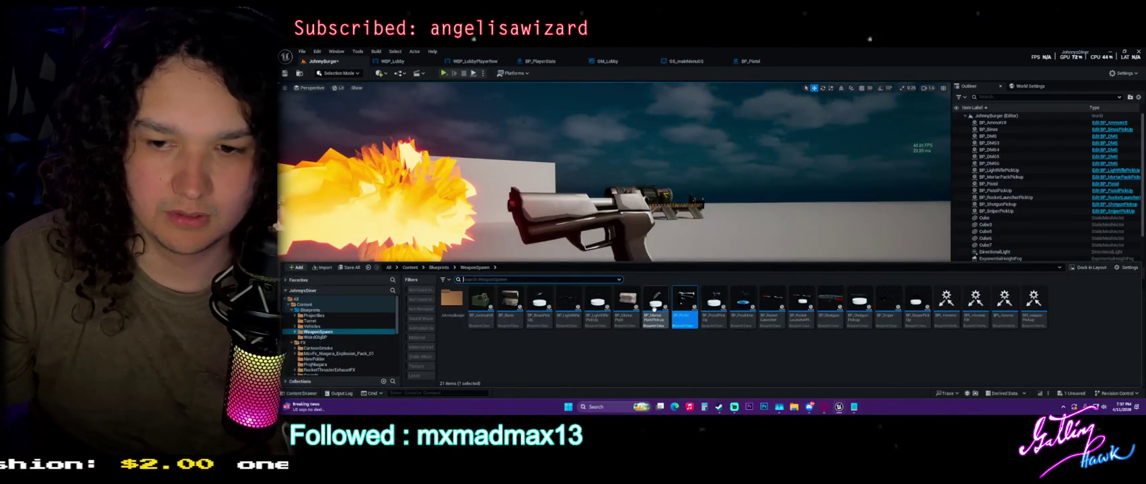
pyautogui.click(771, 250)
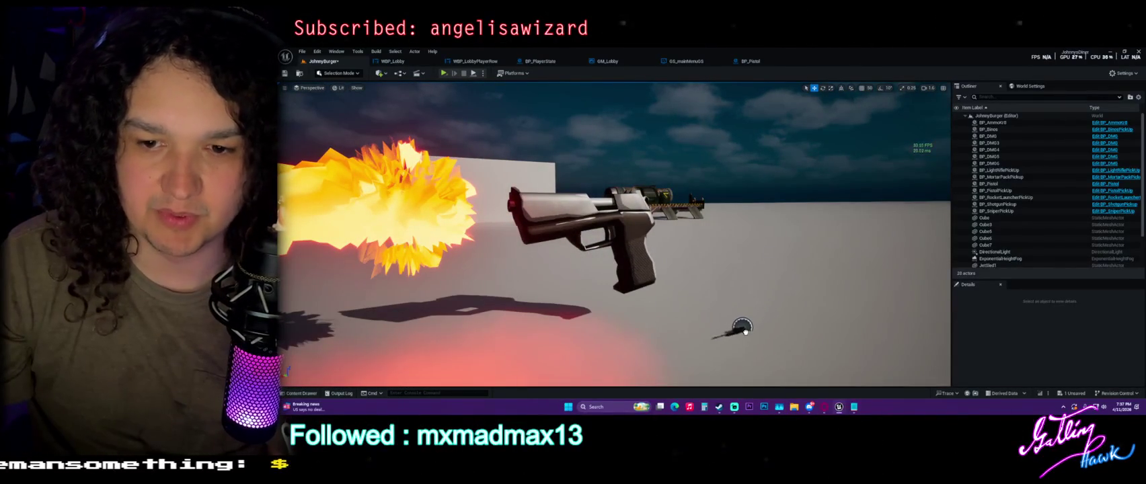
# Step: Place a BP_Sniper near the pistol, raise and rotate it, then delete it
pyautogui.moveTo(745, 329); pyautogui.dragTo(742, 330)
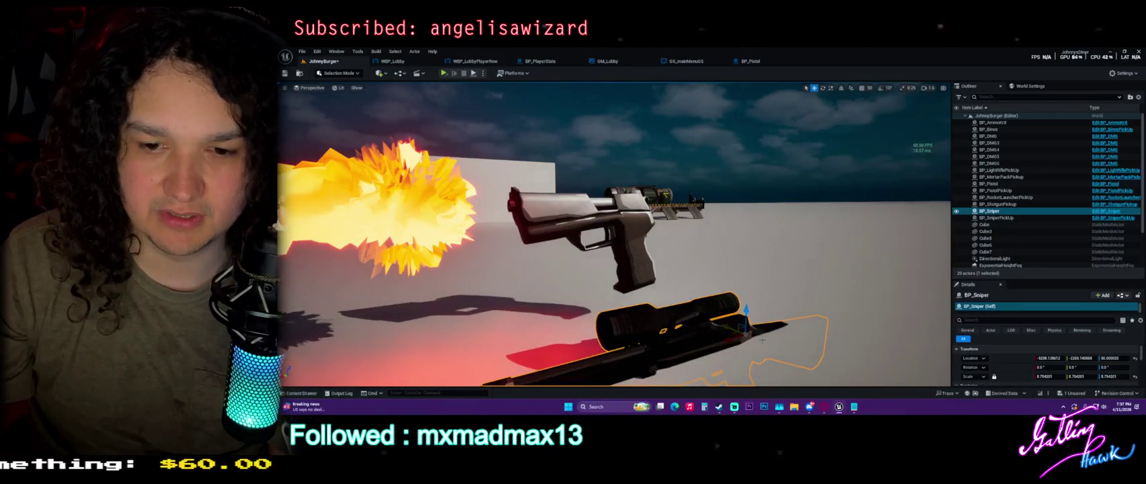
pyautogui.press('f')
pyautogui.moveTo(814, 255); pyautogui.dragTo(815, 168)
pyautogui.press('f')
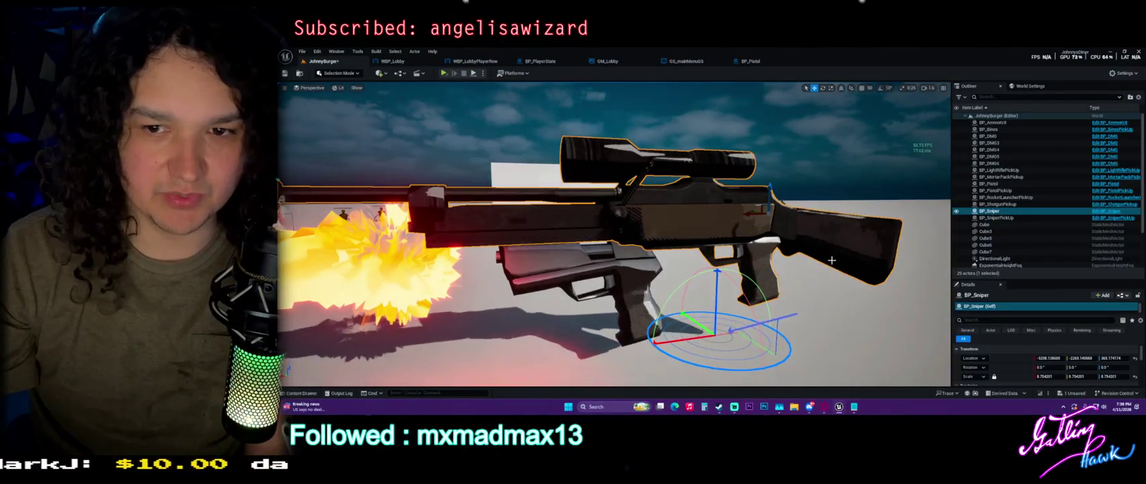
pyautogui.moveTo(852, 254); pyautogui.dragTo(713, 261)
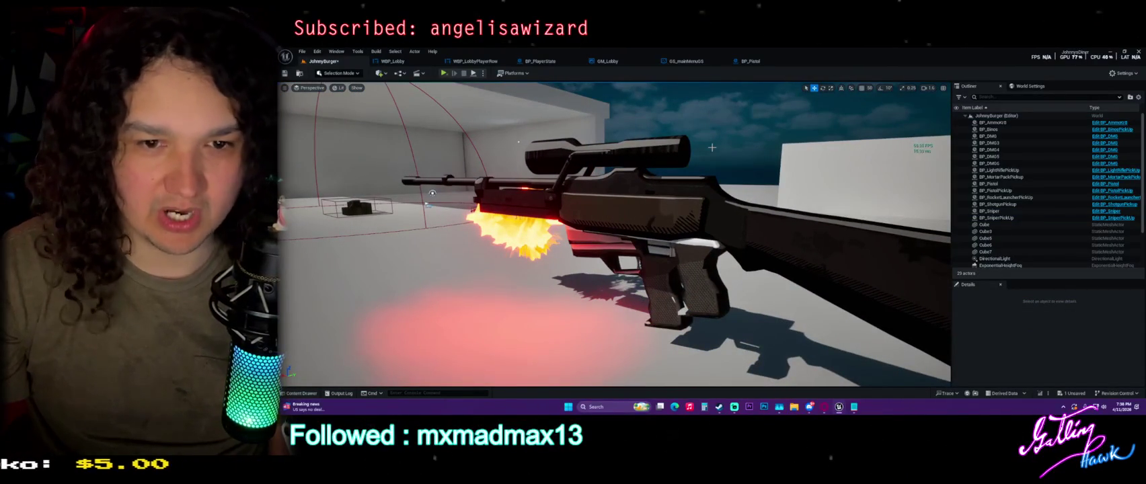
pyautogui.click(669, 237)
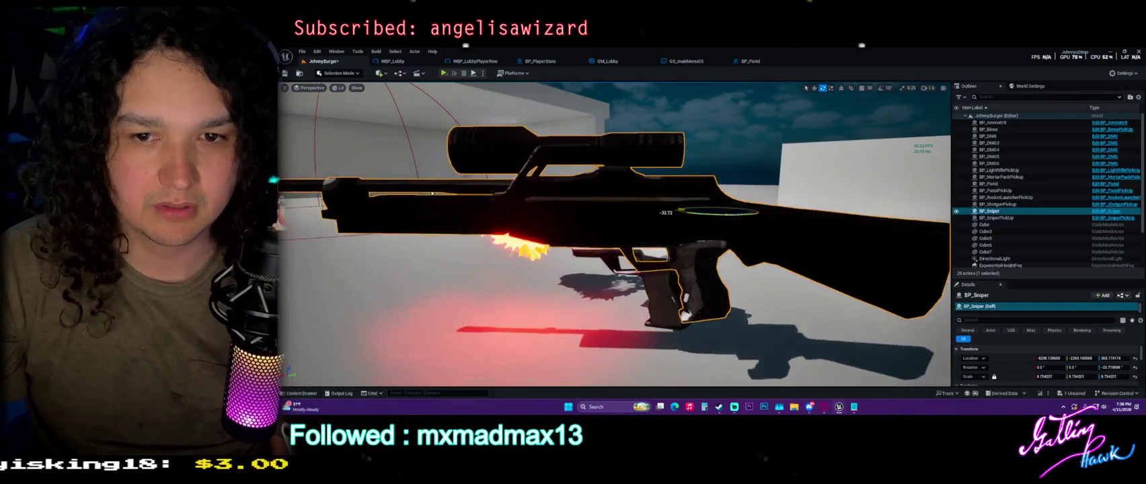
pyautogui.moveTo(712, 216); pyautogui.dragTo(718, 210)
pyautogui.press('Delete')
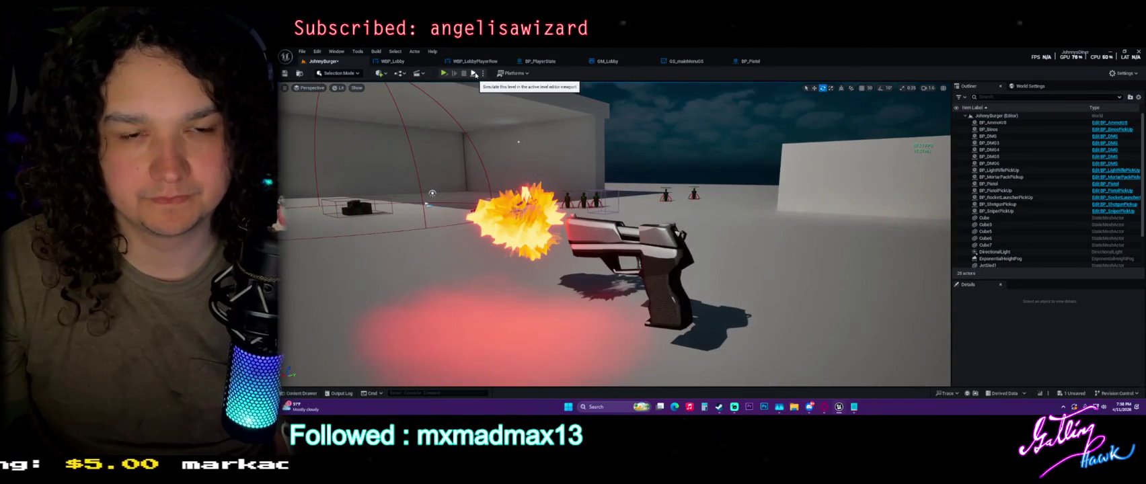
# Step: Test-fire the pistol in a play session, then select the pistol pickup
pyautogui.click(443, 73)
pyautogui.click(613, 234)
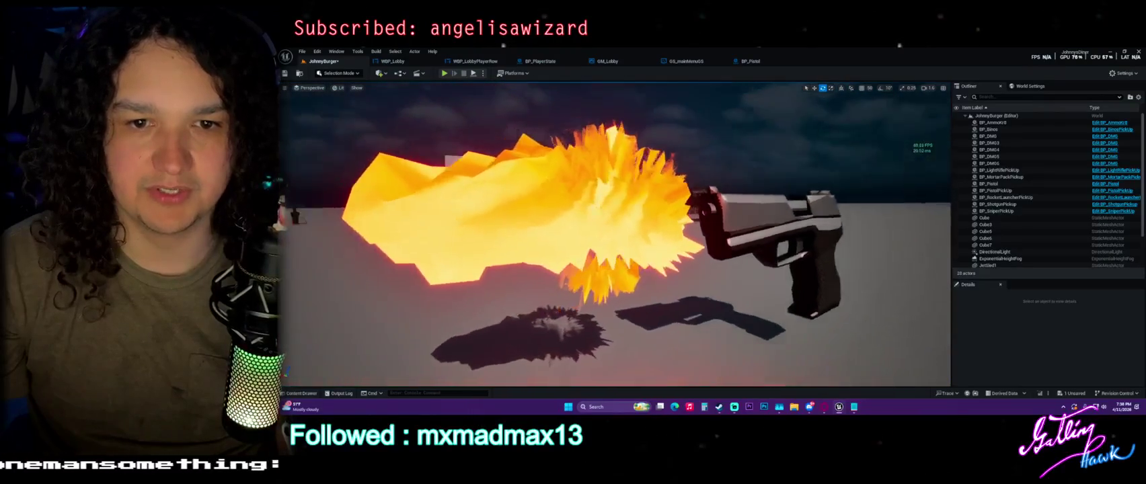
pyautogui.press('F8')
pyautogui.click(722, 239)
pyautogui.hotkey('ctrl', 'space')
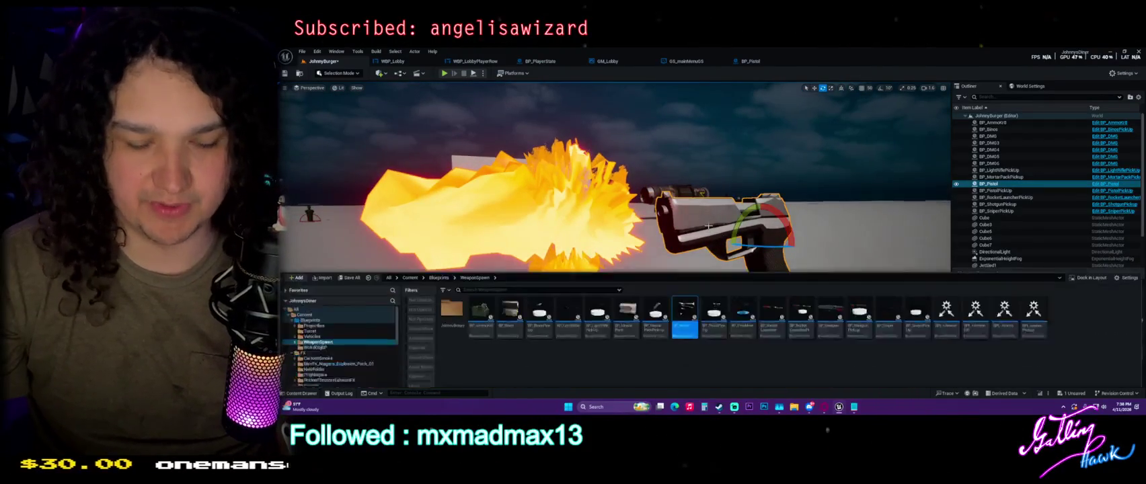
# Step: Open BP_Pistol's Viewport and select its pistolFireeffect1 muzzle-flash component
pyautogui.doubleClick(686, 304)
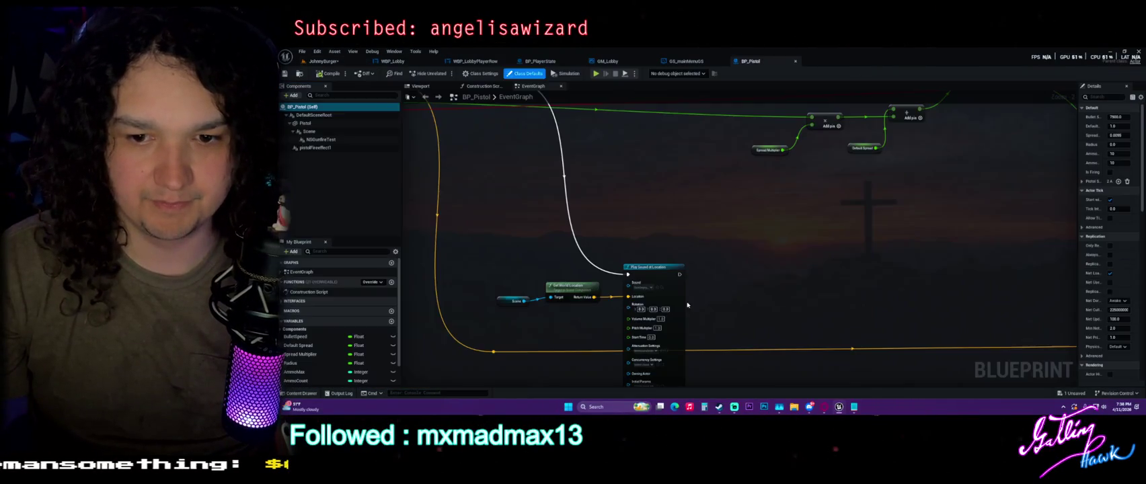
pyautogui.click(423, 87)
pyautogui.moveTo(718, 232)
pyautogui.mouseDown()
pyautogui.moveTo(740, 231)
pyautogui.moveTo(673, 231)
pyautogui.moveTo(726, 231)
pyautogui.moveTo(727, 202)
pyautogui.mouseUp()
pyautogui.scroll(5, 722, 235)
pyautogui.scroll(-6, 721, 235)
pyautogui.scroll(4, 721, 236)
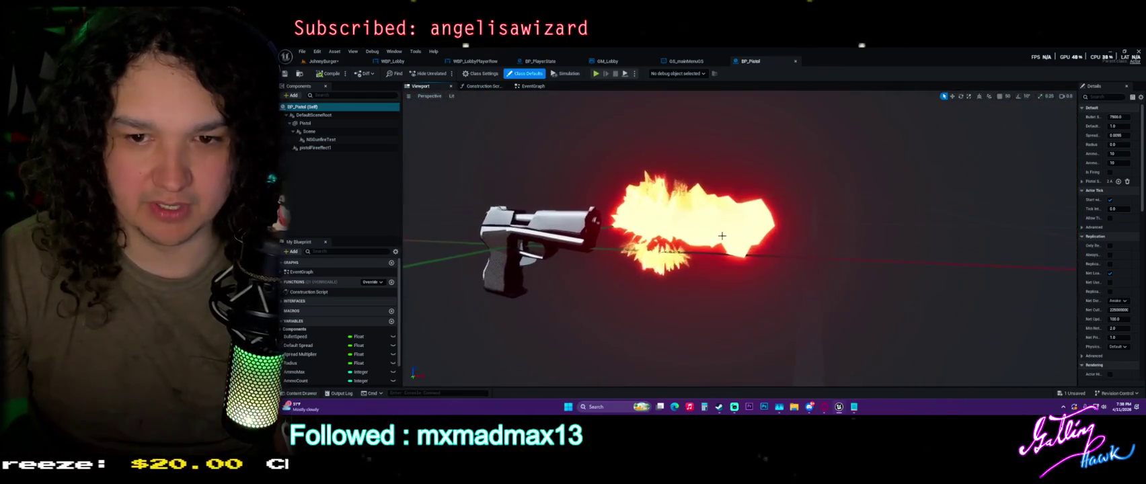
pyautogui.click(721, 236)
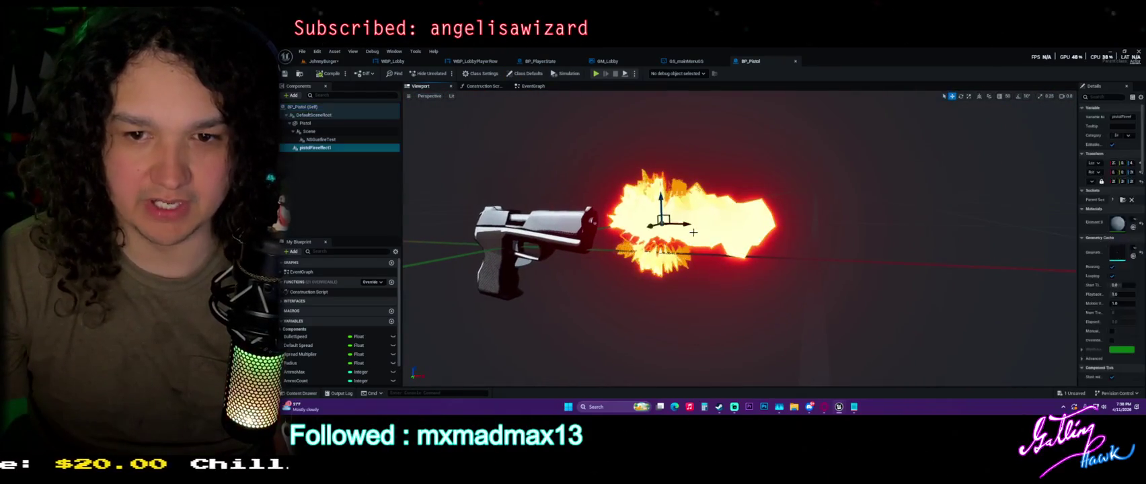
pyautogui.moveTo(1077, 190); pyautogui.dragTo(884, 195)
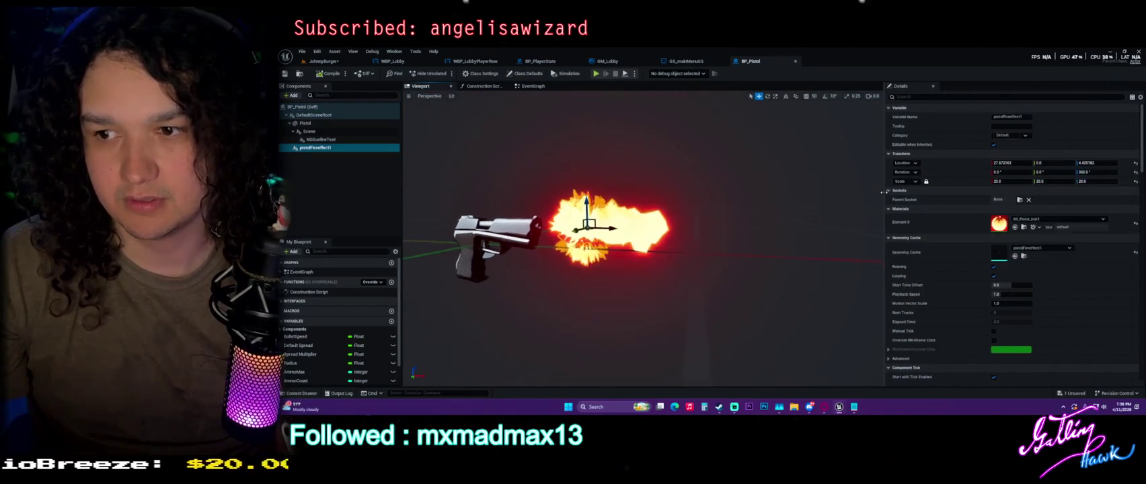
# Step: Scrub and play the pistolFireeffect1 Geometry Cache animation, then return to the level
pyautogui.click(1023, 256)
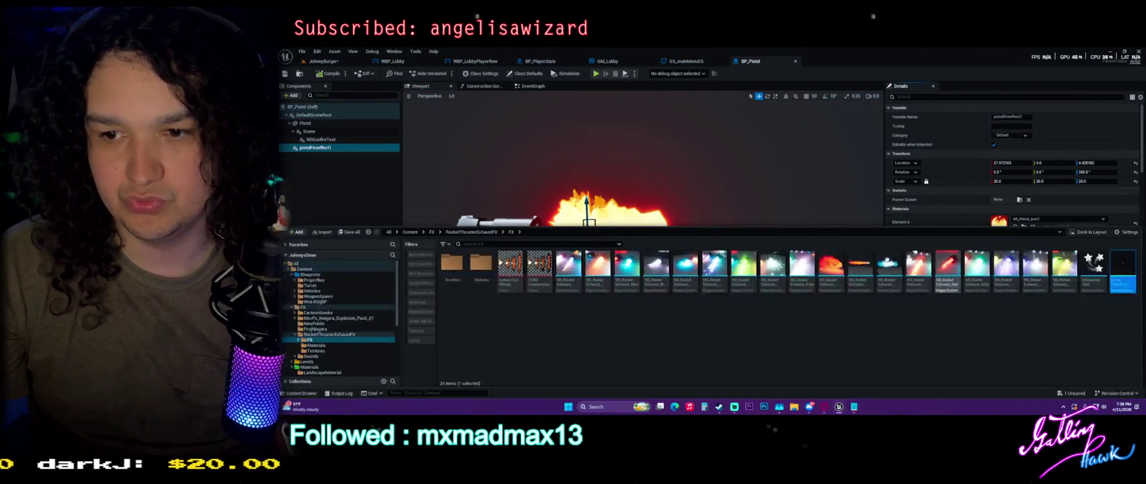
pyautogui.doubleClick(1121, 269)
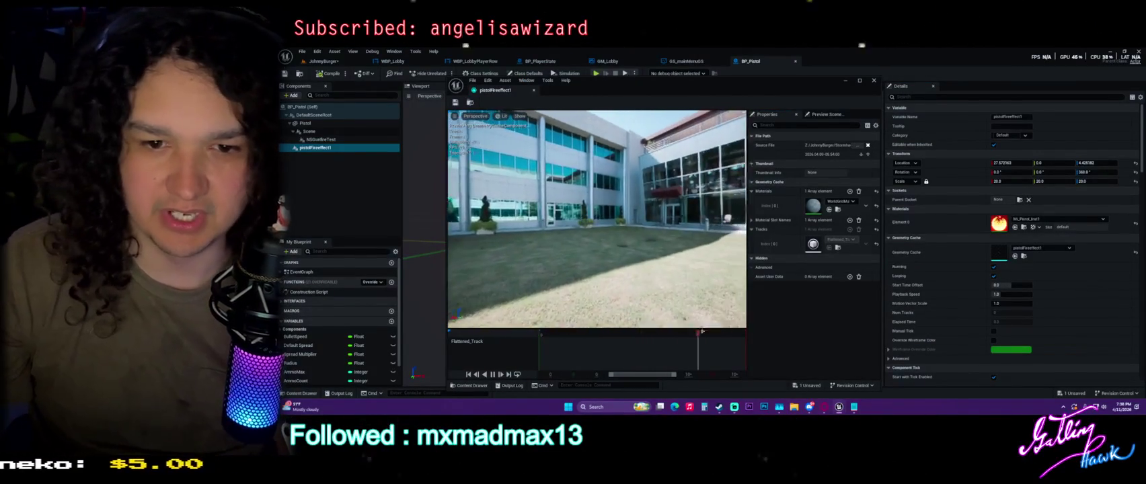
pyautogui.moveTo(541, 82); pyautogui.dragTo(609, 53)
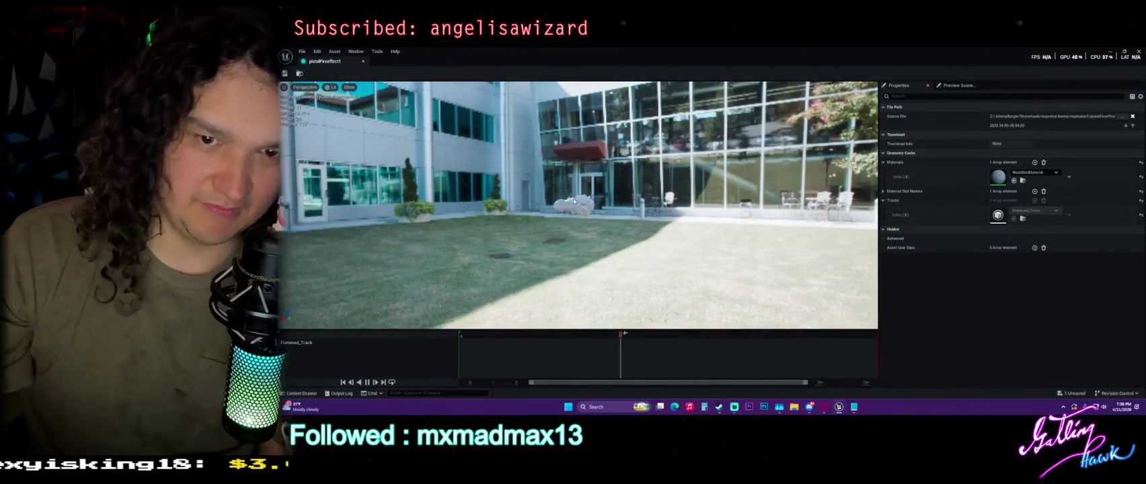
pyautogui.click(513, 334)
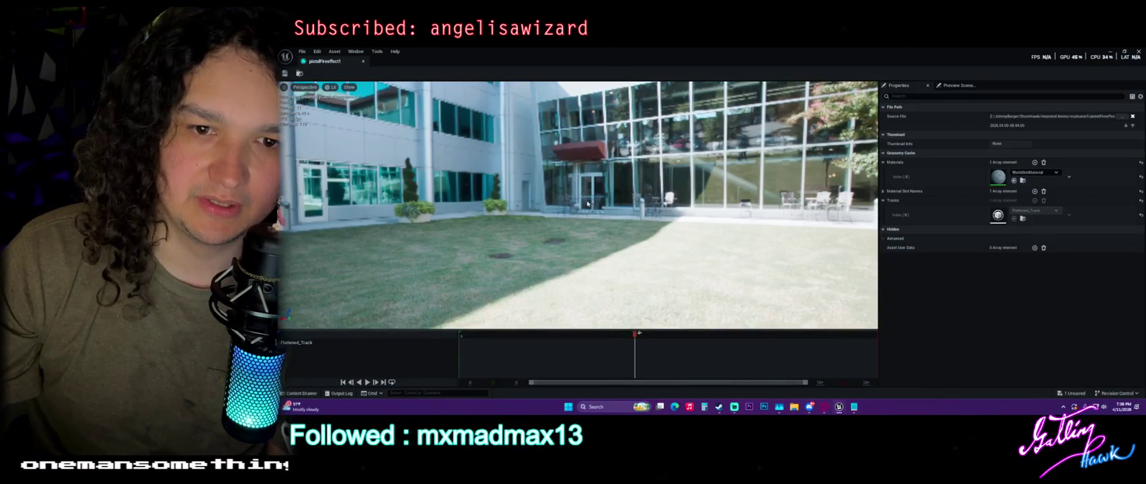
pyautogui.moveTo(637, 338)
pyautogui.mouseDown()
pyautogui.moveTo(678, 338)
pyautogui.moveTo(560, 321)
pyautogui.mouseUp()
pyautogui.press('space')
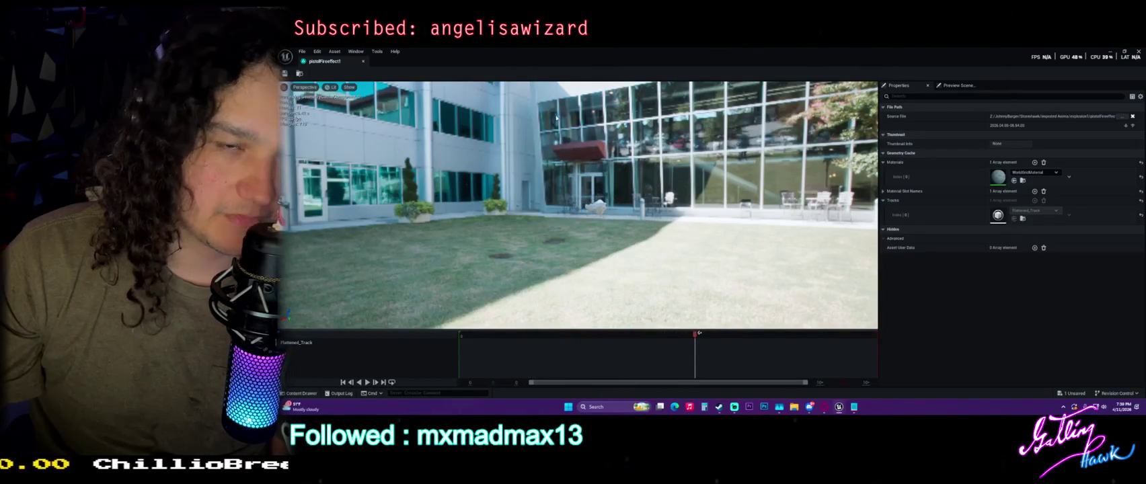
pyautogui.click(1133, 50)
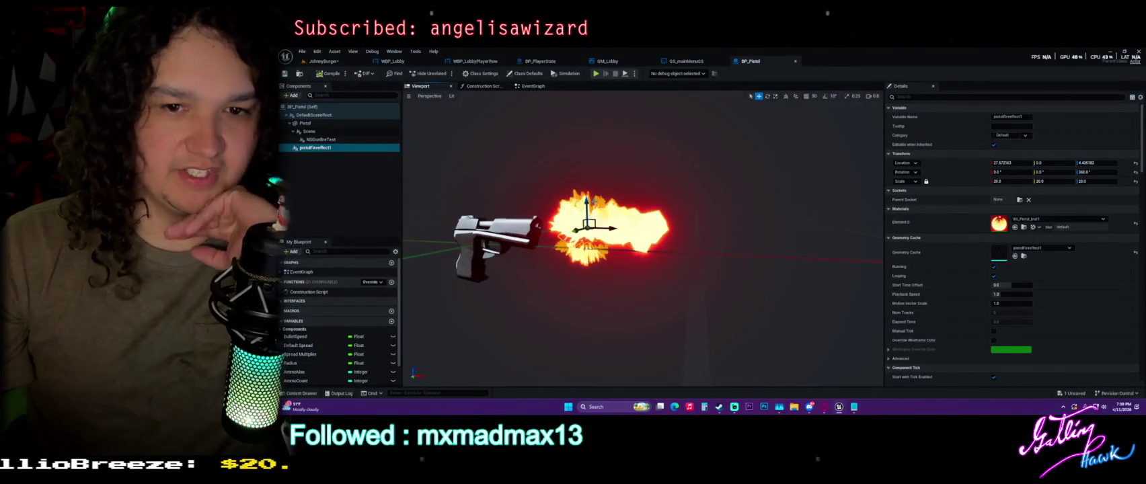
pyautogui.click(532, 86)
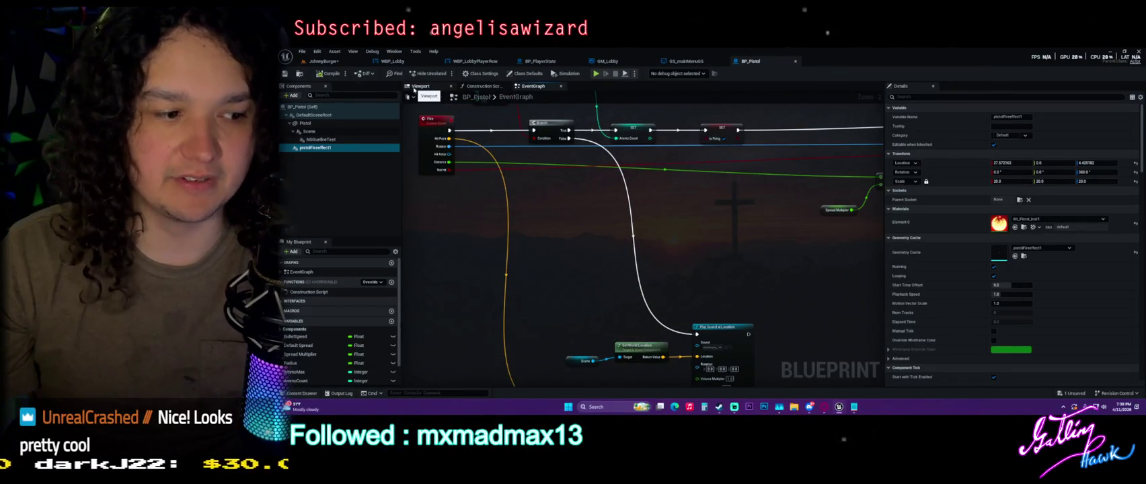
pyautogui.click(330, 62)
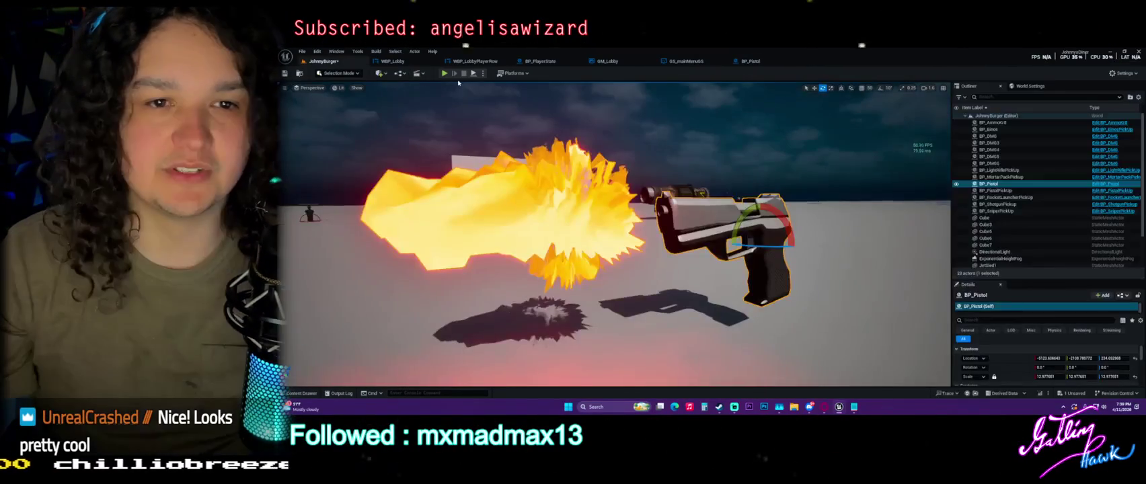
pyautogui.click(444, 74)
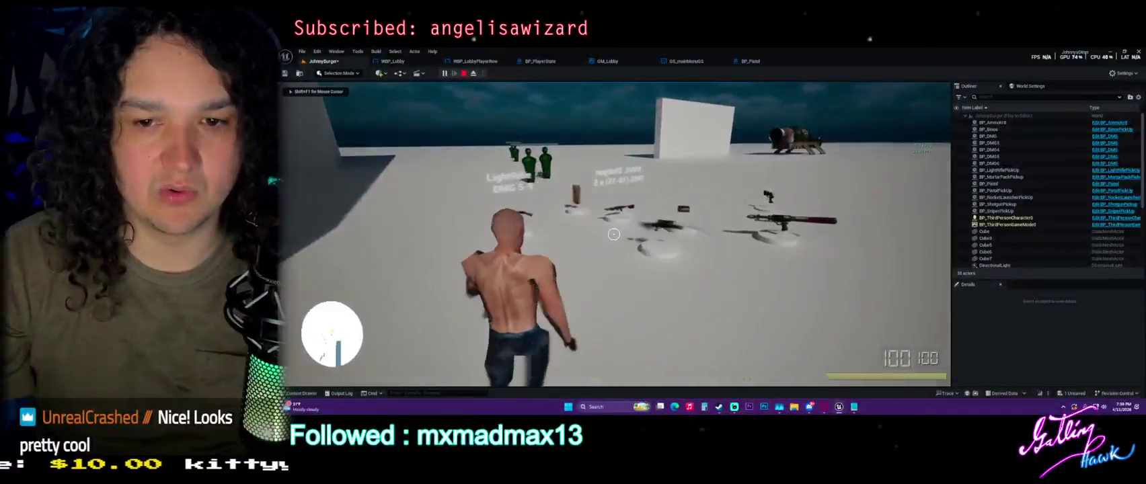
pyautogui.press('w')
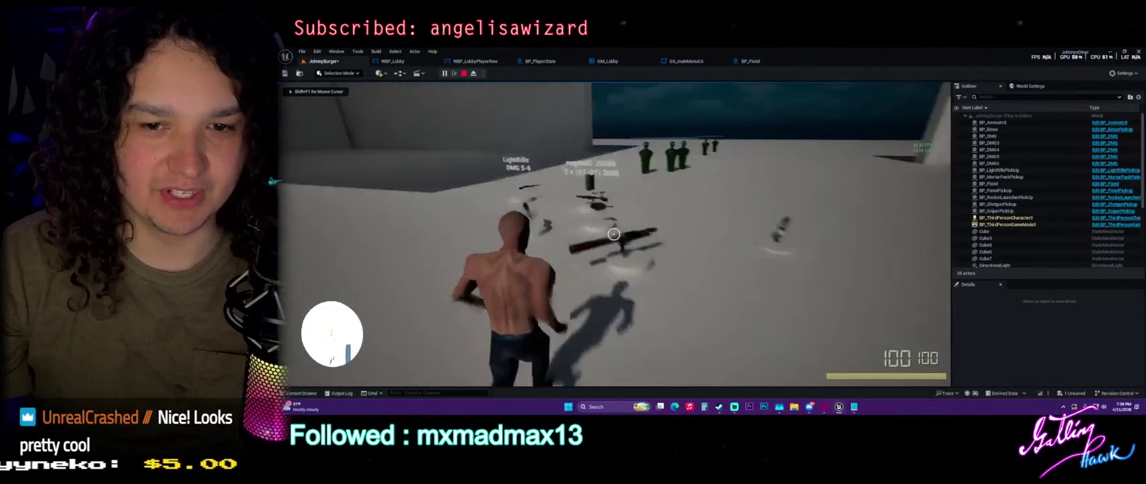
pyautogui.press('w')
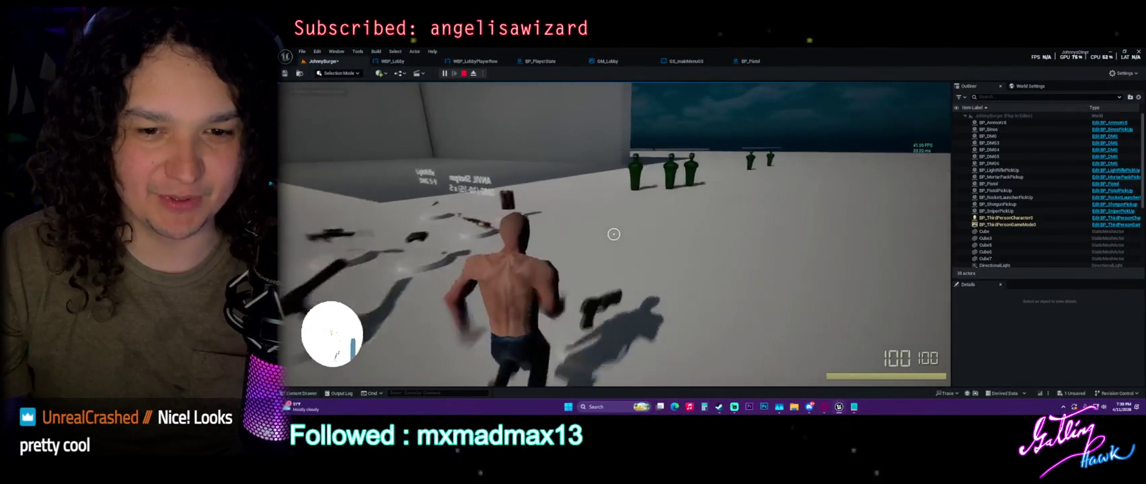
pyautogui.press('q')
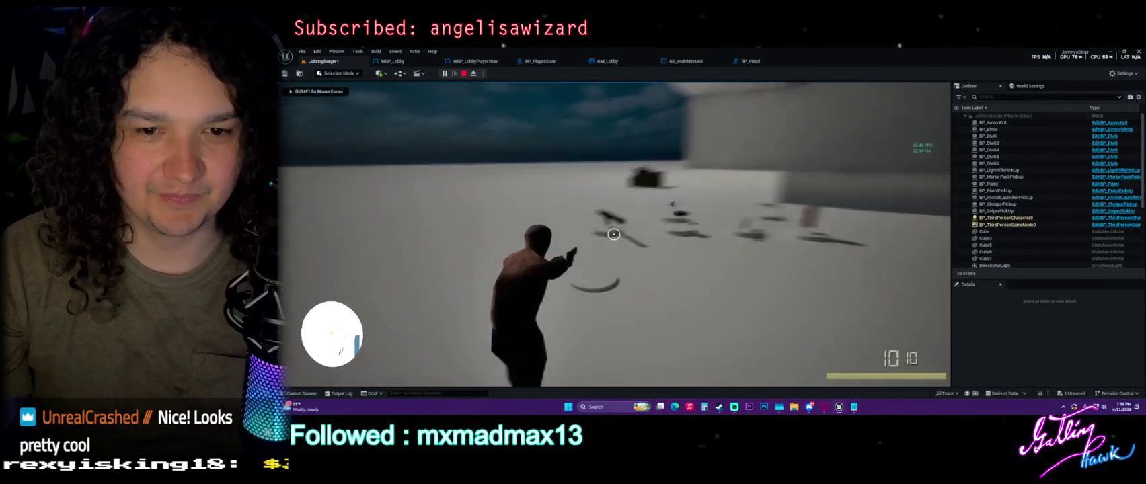
pyautogui.press('w')
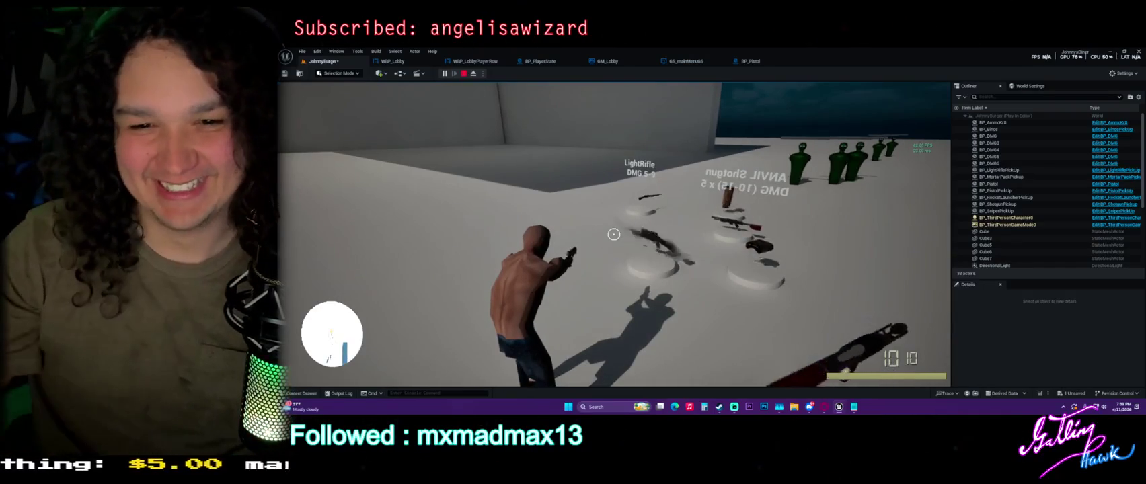
pyautogui.press('w')
pyautogui.press('w')
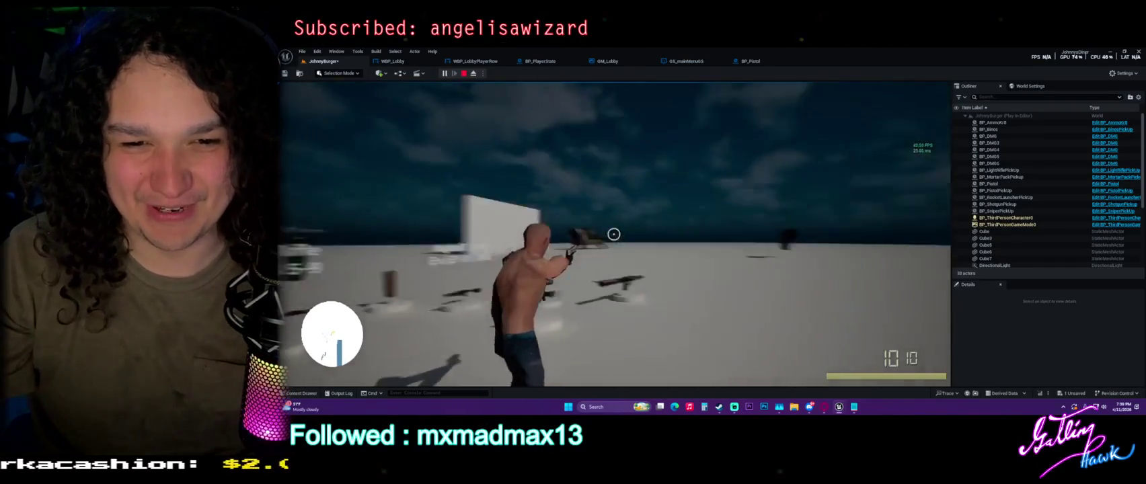
pyautogui.press('w')
pyautogui.press('2')
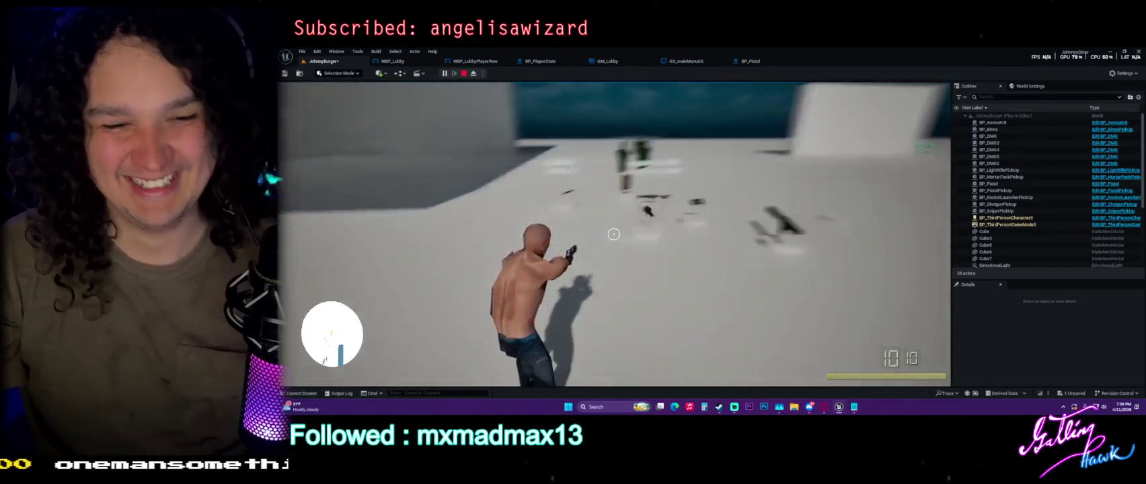
pyautogui.press('w')
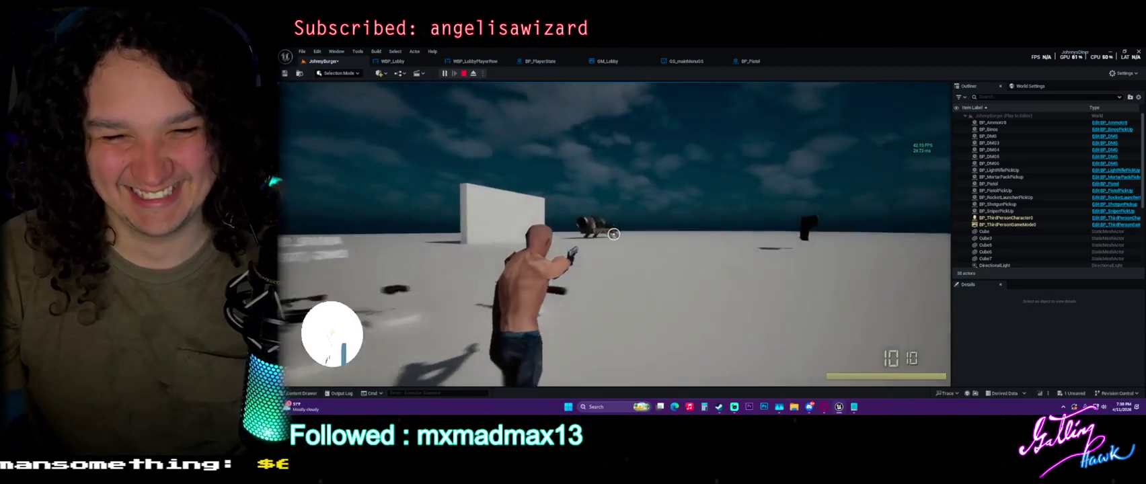
pyautogui.click(613, 234)
pyautogui.click(614, 234)
pyautogui.click(613, 234)
pyautogui.click(613, 234)
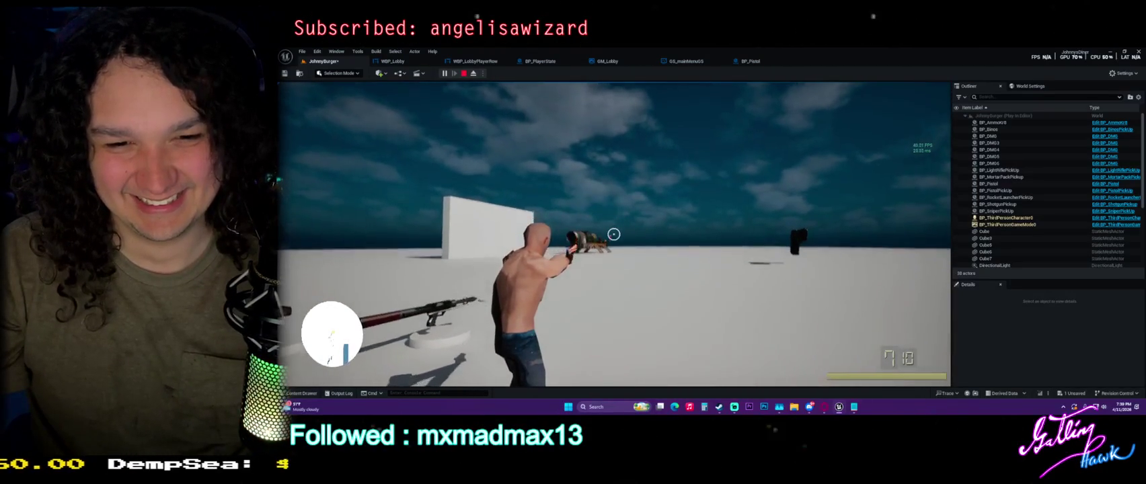
pyautogui.click(613, 234)
pyautogui.click(613, 234)
pyautogui.click(613, 234)
pyautogui.click(613, 234)
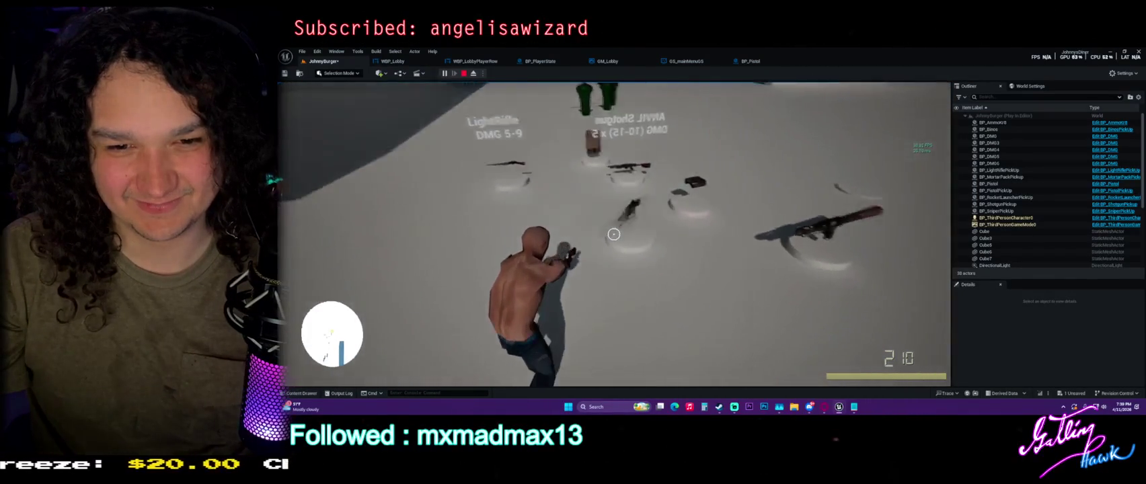
pyautogui.click(613, 234)
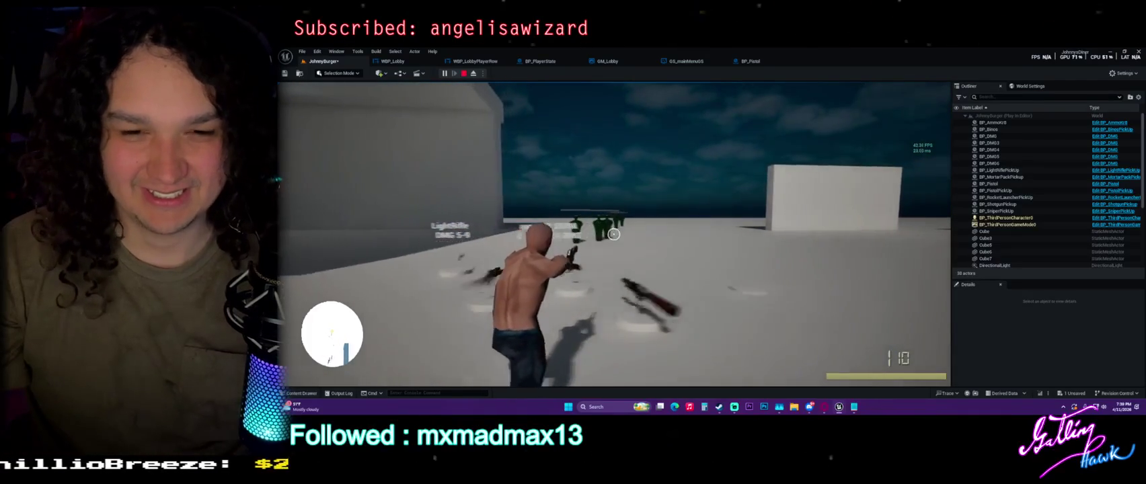
pyautogui.click(613, 234)
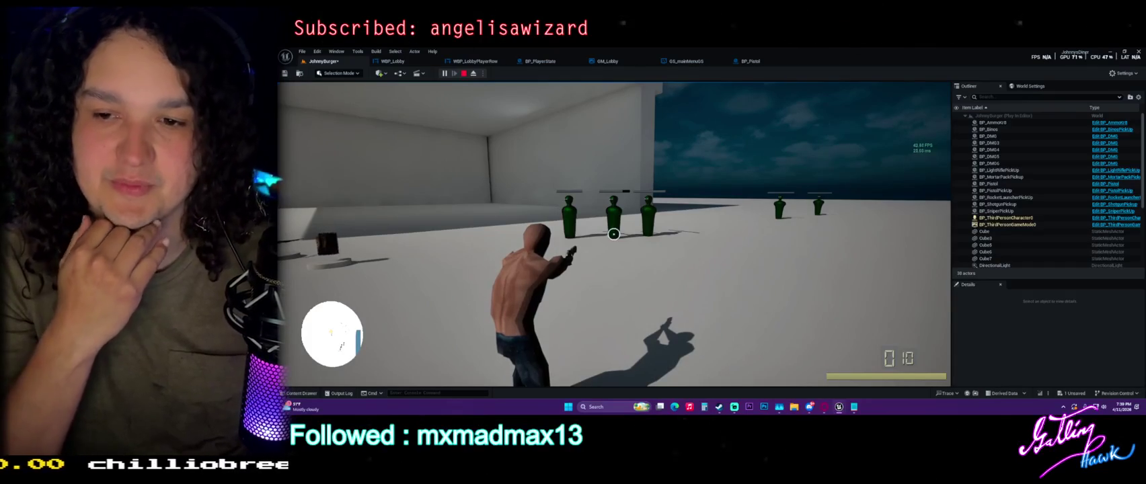
pyautogui.press('Escape')
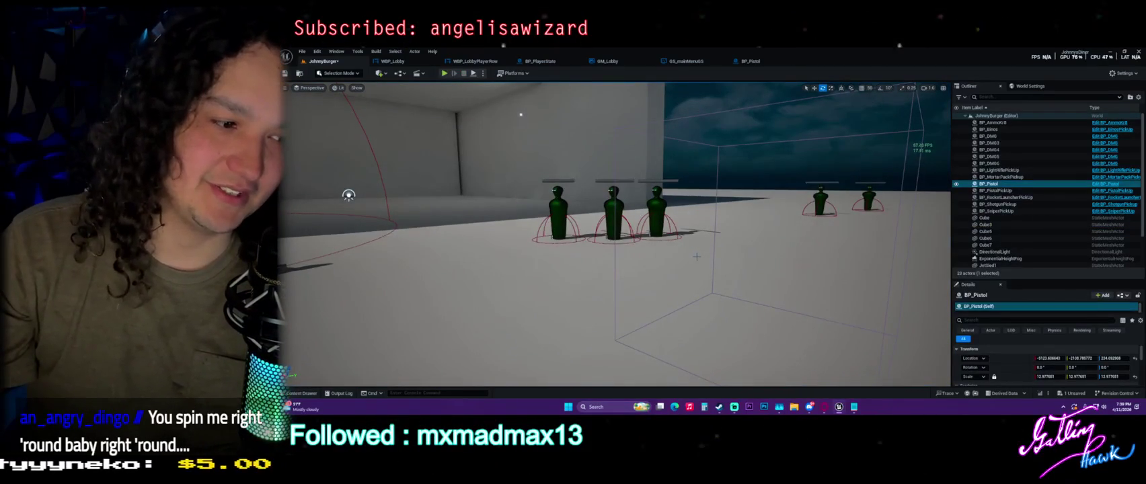
# Step: Play the level, cycle through weapons 2, 1, 3 and 4, then stop
pyautogui.moveTo(605, 256)
pyautogui.mouseDown()
pyautogui.moveTo(456, 250)
pyautogui.moveTo(478, 79)
pyautogui.mouseUp()
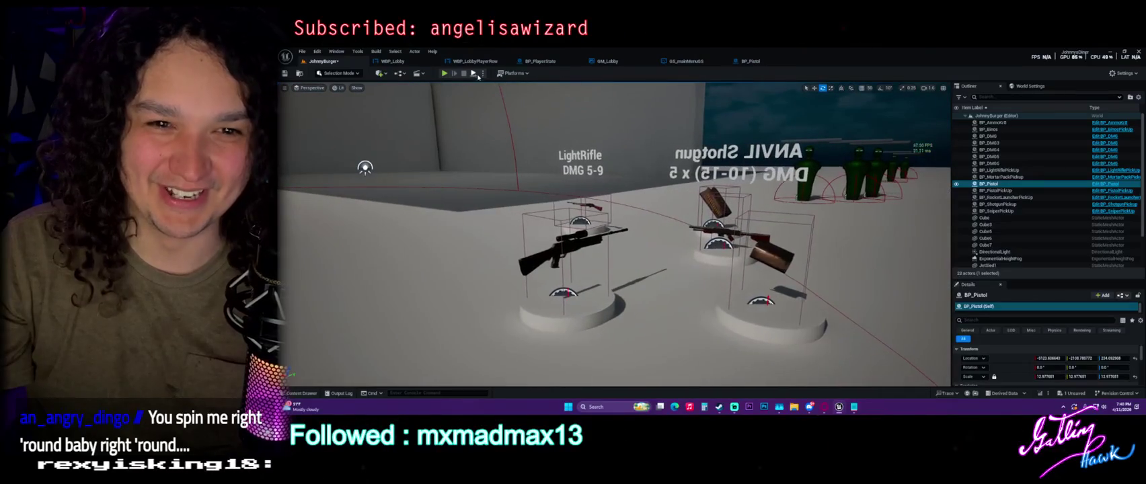
pyautogui.click(478, 74)
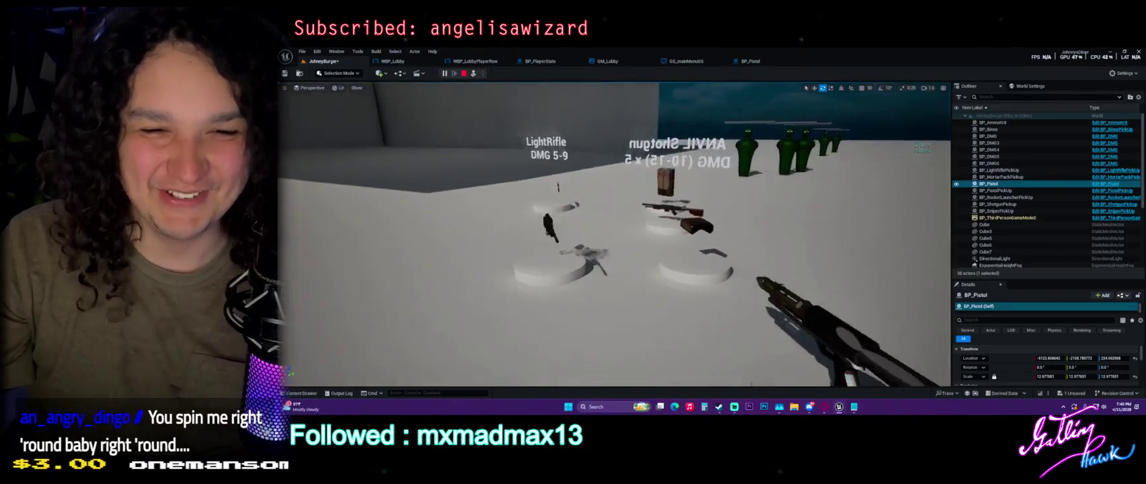
pyautogui.press('2')
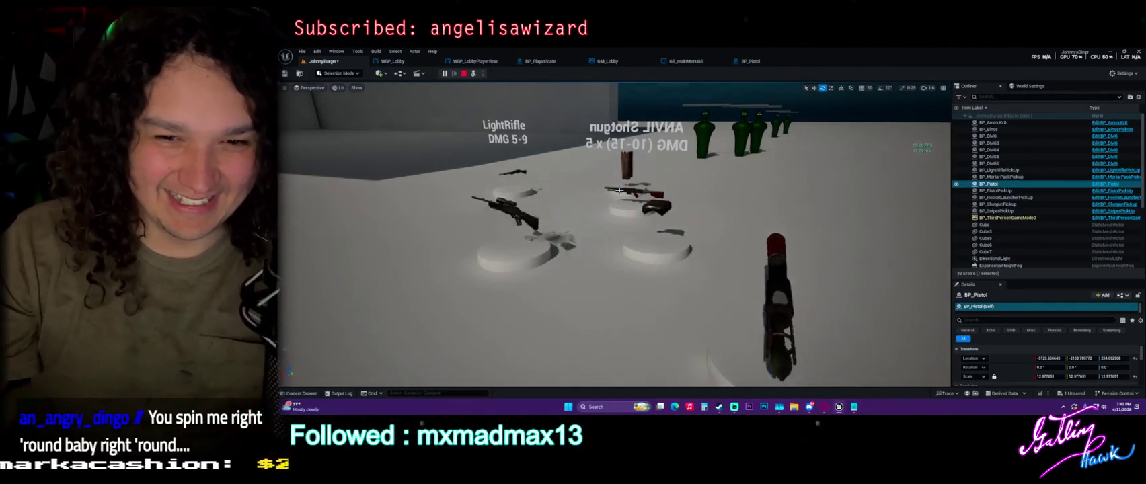
pyautogui.press('1')
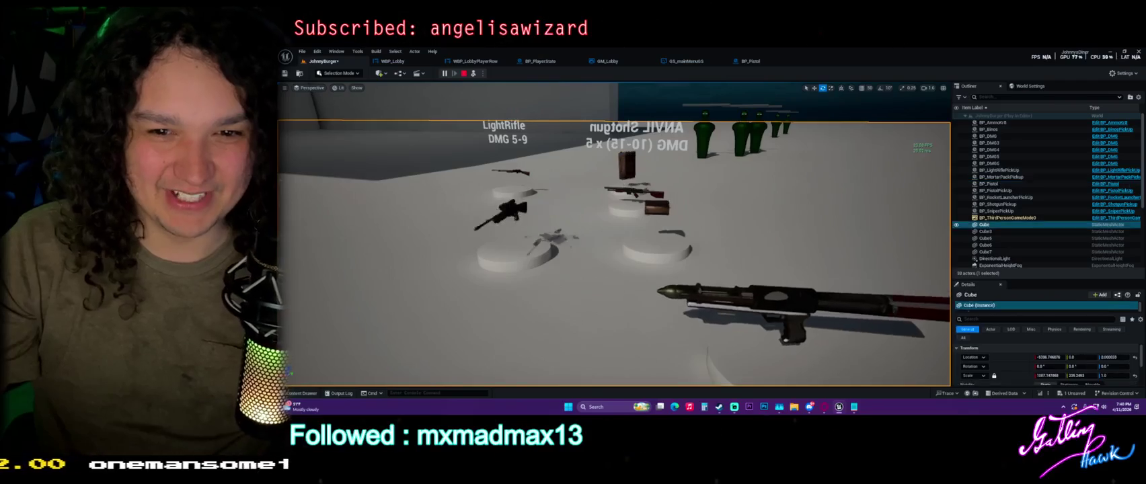
pyautogui.press('3')
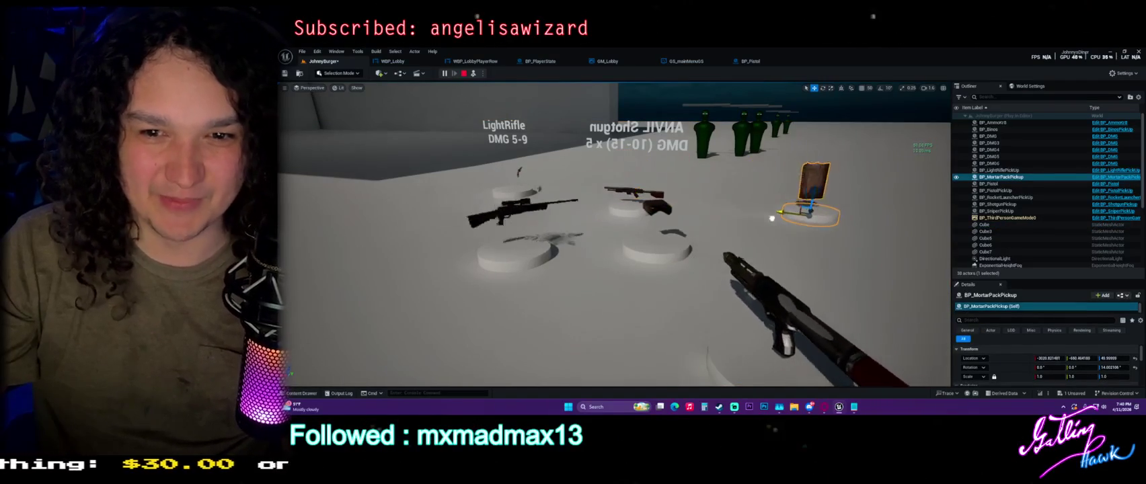
pyautogui.press('4')
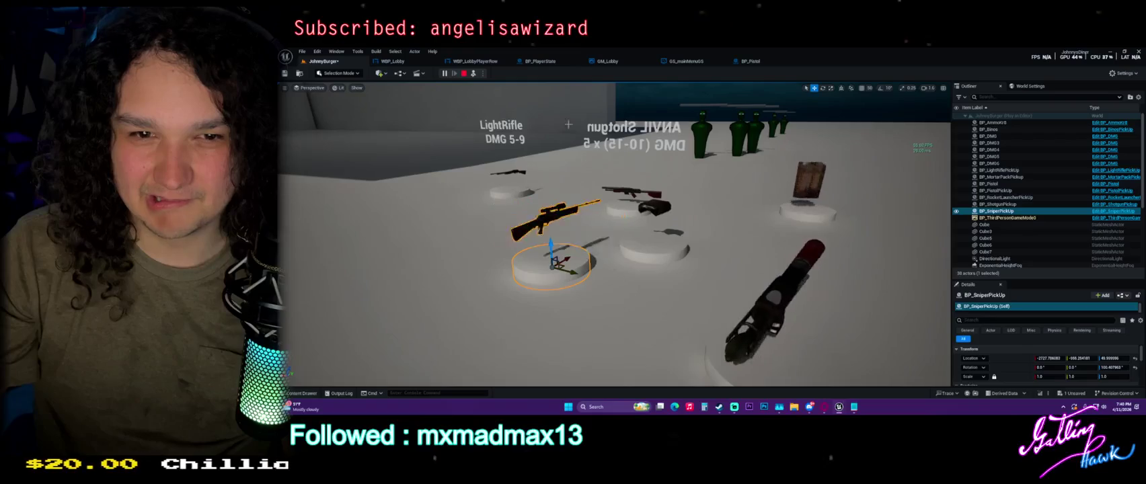
pyautogui.click(464, 73)
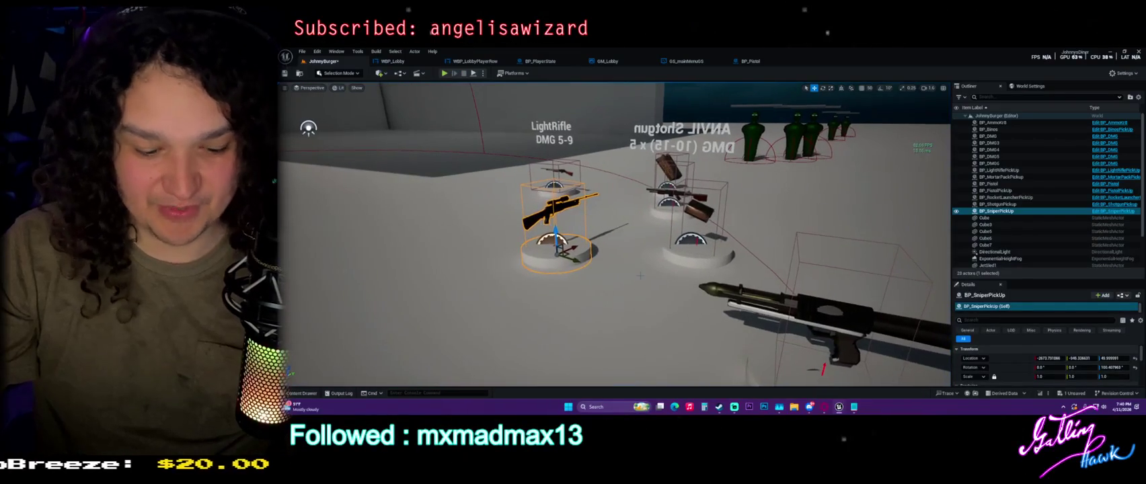
# Step: Simulate the level, then select the rocket launcher pickup and browse to its blueprint
pyautogui.hotkey('ctrl', 'space')
pyautogui.moveTo(632, 249); pyautogui.dragTo(618, 236)
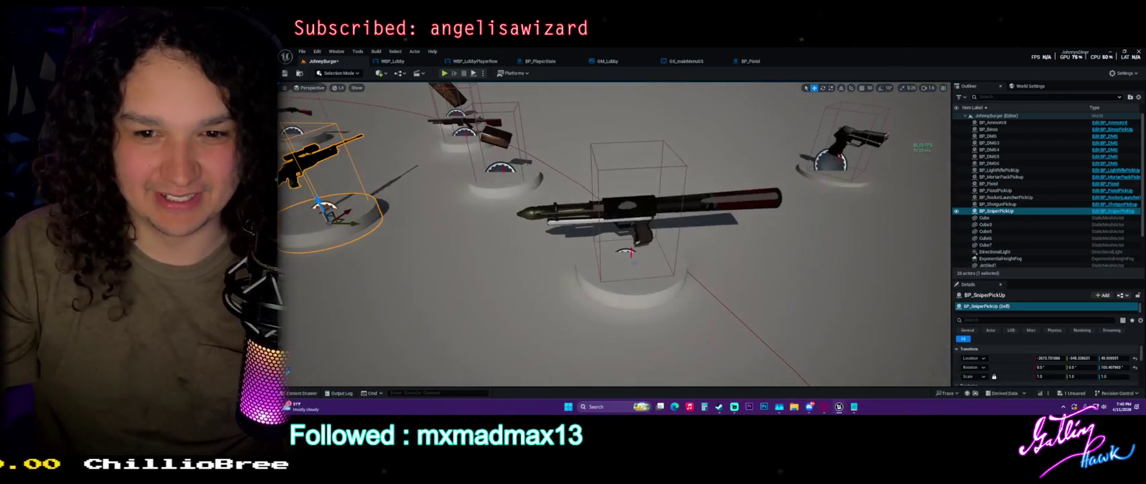
pyautogui.click(473, 74)
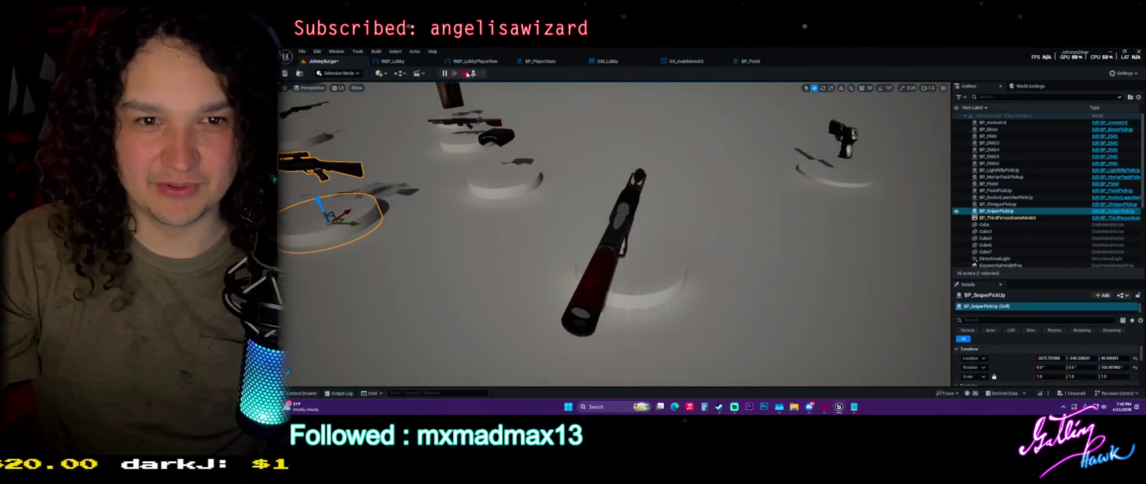
pyautogui.press('Escape')
pyautogui.doubleClick(1006, 197)
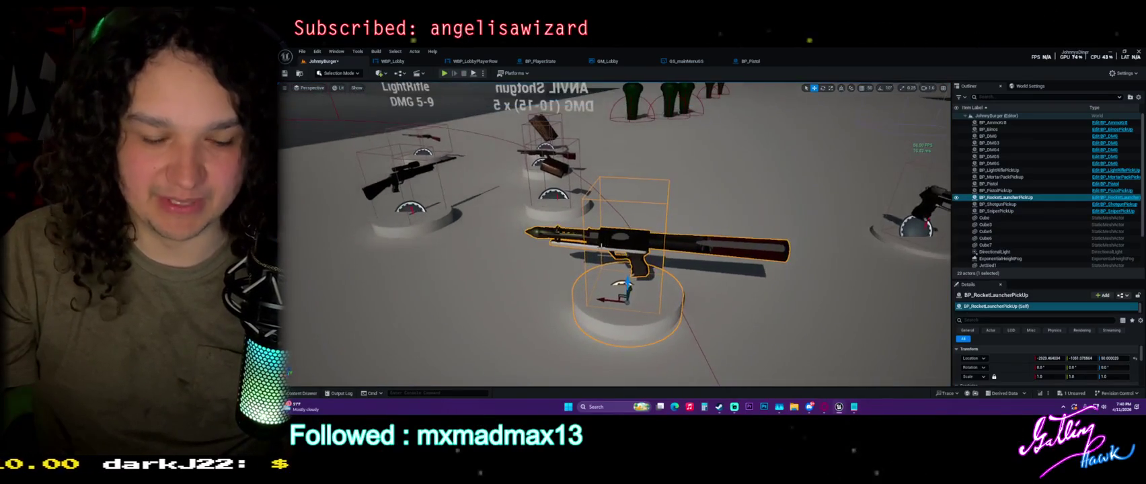
pyautogui.hotkey('ctrl', 'b')
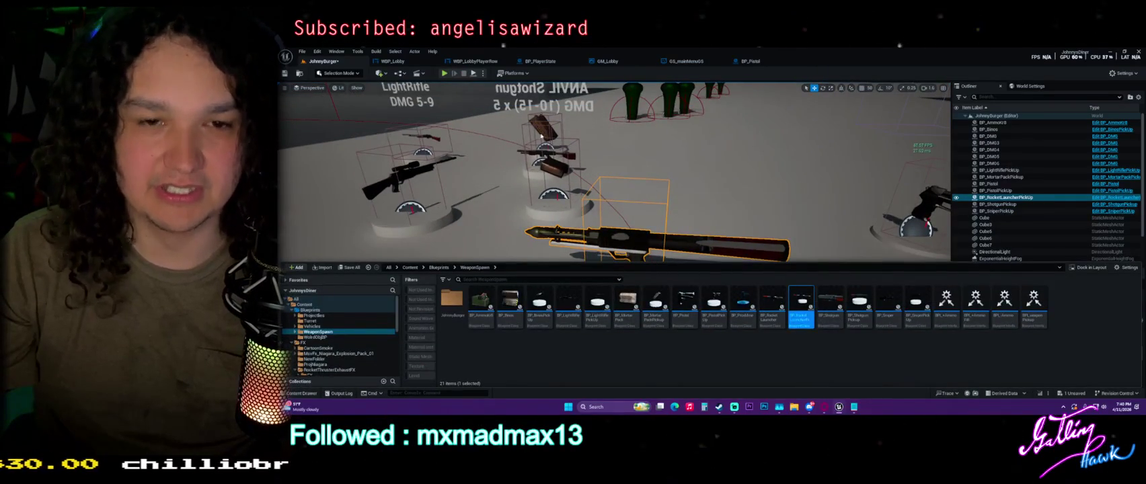
# Step: Open BP_RocketLauncherPickUp and orbit its launcher model in the blueprint Viewport
pyautogui.doubleClick(801, 317)
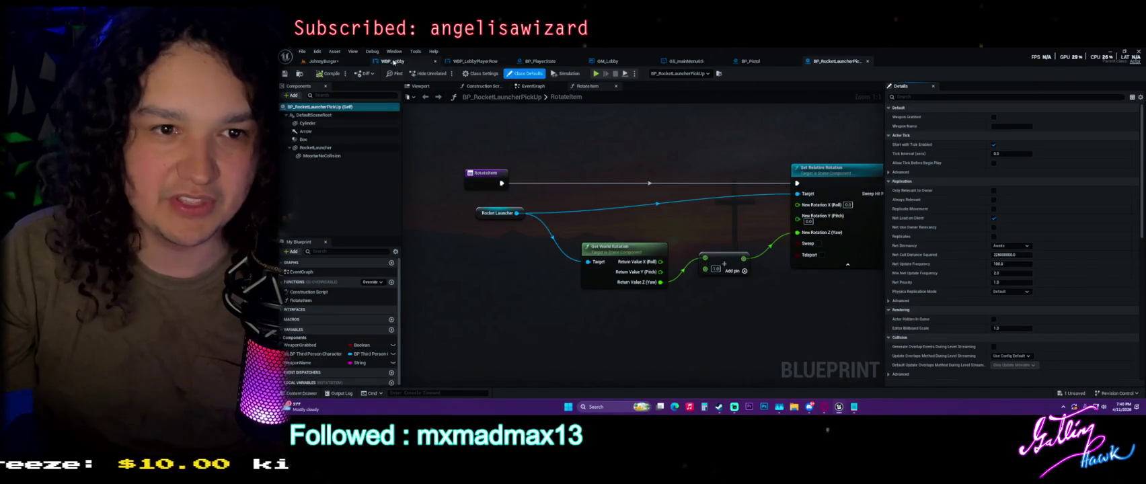
pyautogui.click(324, 62)
pyautogui.moveTo(614, 235); pyautogui.dragTo(450, 244)
pyautogui.click(837, 62)
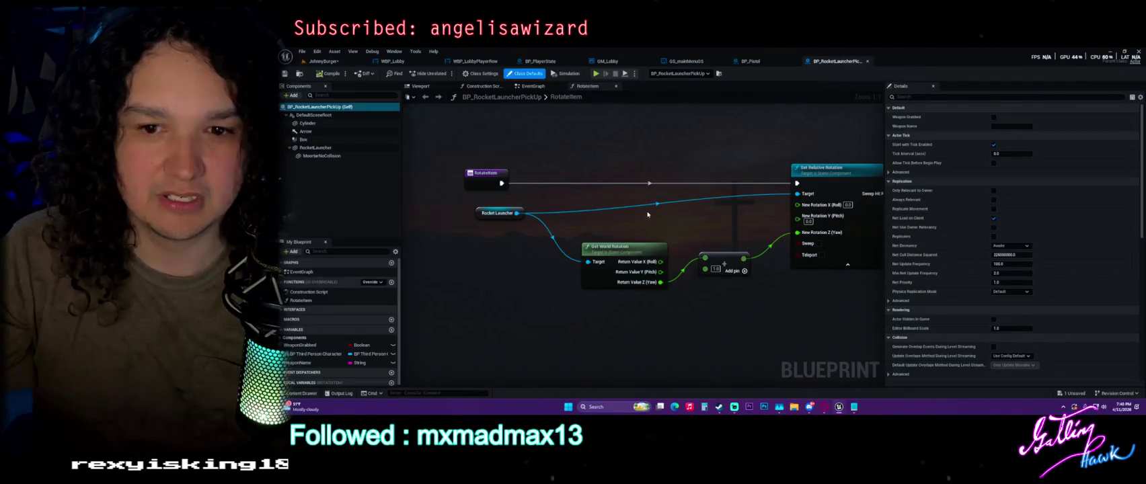
pyautogui.click(430, 86)
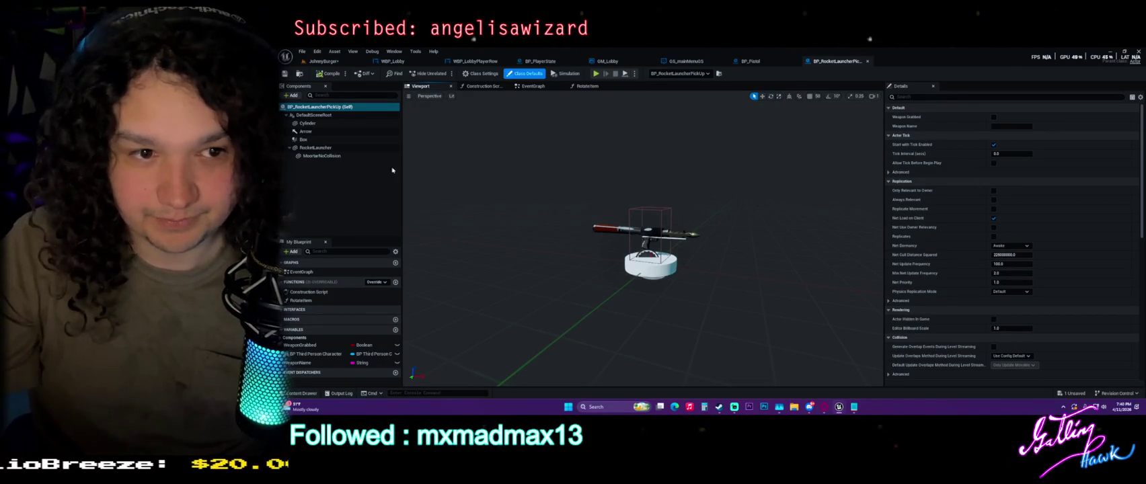
pyautogui.moveTo(557, 240); pyautogui.dragTo(559, 121)
# Step: Review the RotateItem function from the event graph, then return to JohnnyBurger
pyautogui.click(558, 86)
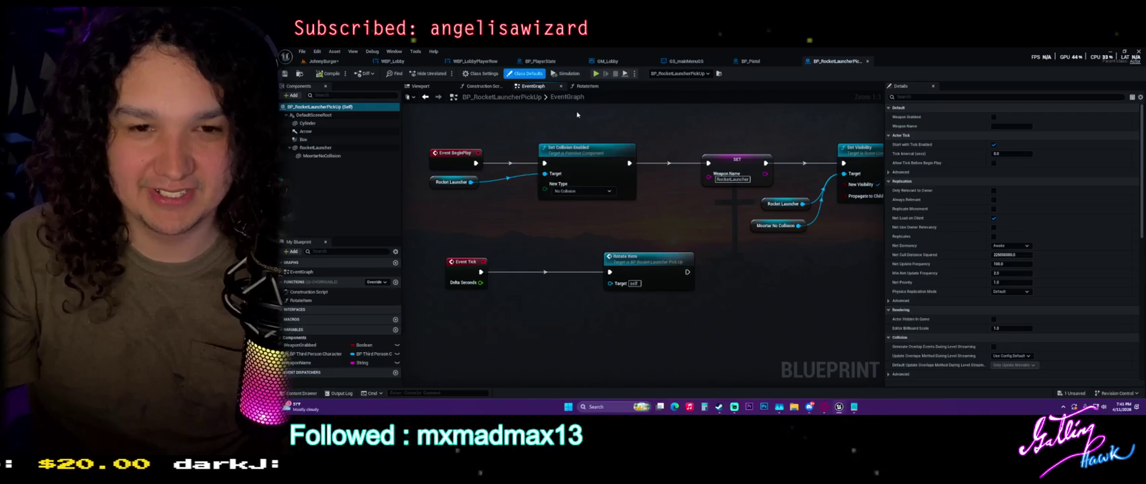
pyautogui.doubleClick(639, 261)
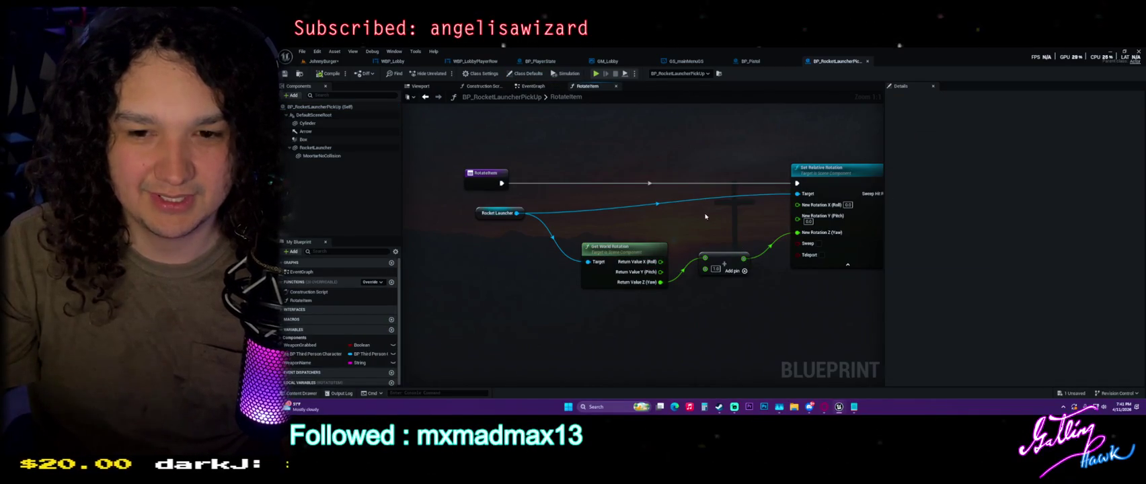
pyautogui.click(532, 86)
pyautogui.moveTo(558, 210); pyautogui.dragTo(623, 163)
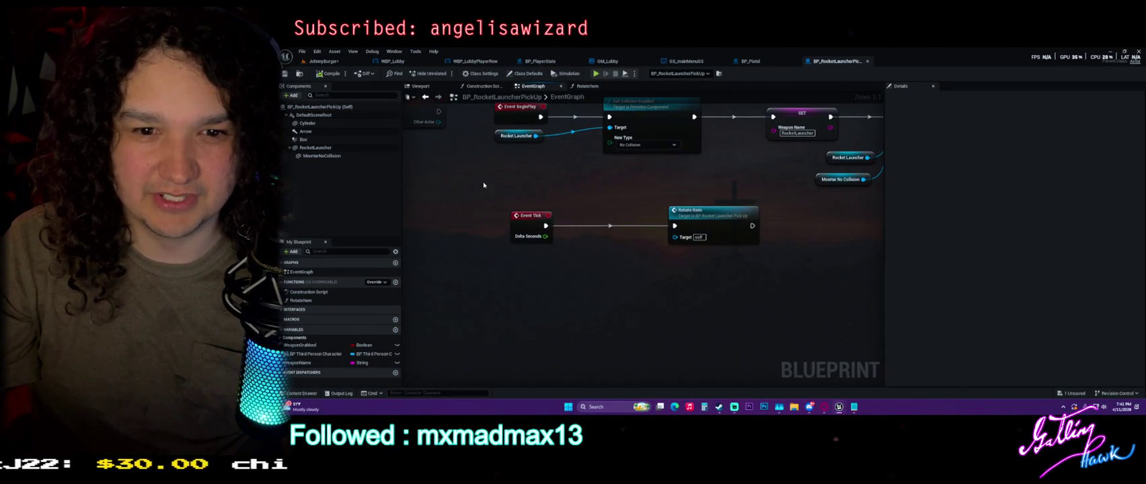
pyautogui.doubleClick(689, 210)
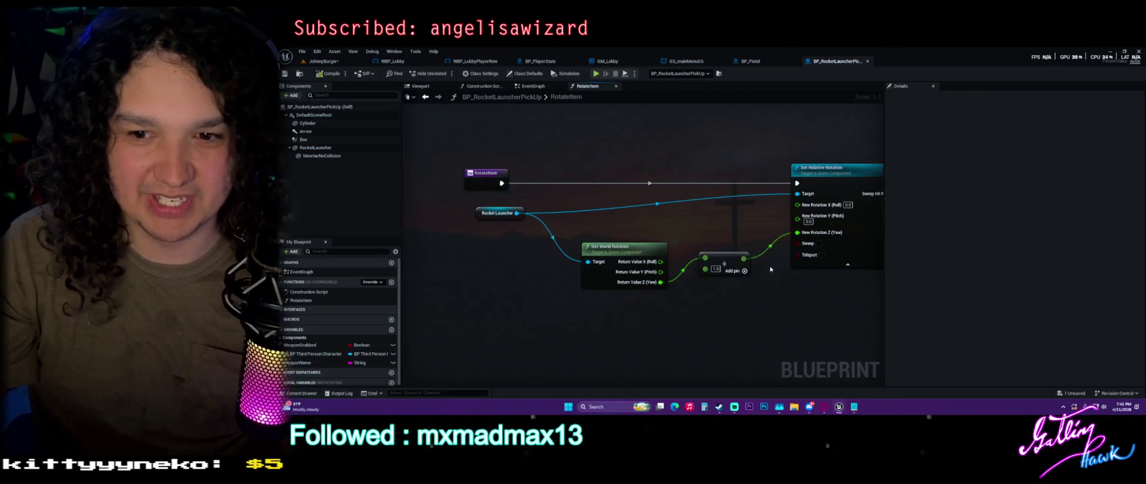
pyautogui.click(324, 61)
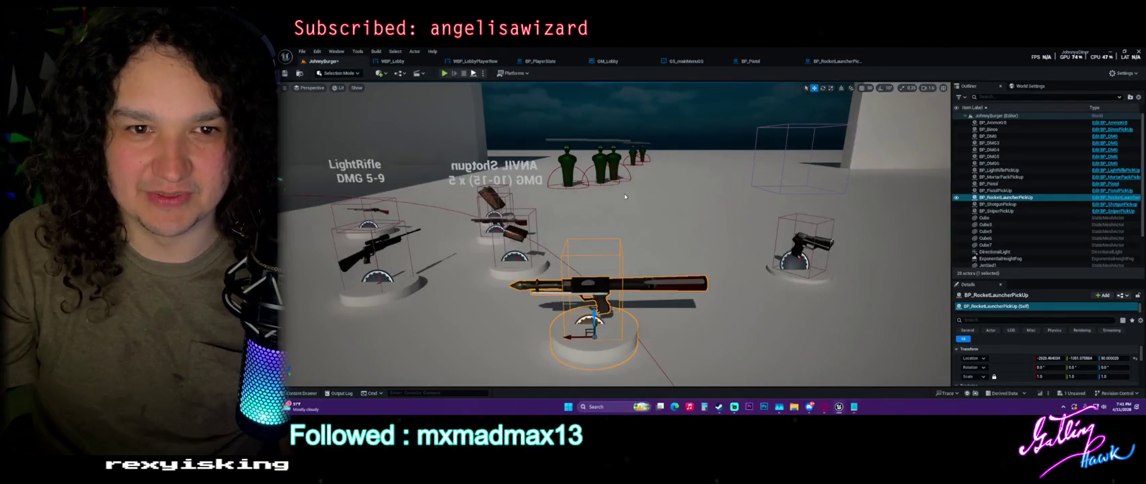
# Step: Briefly test-play the level, then open the BP_SniperPickUp blueprint from the selected pickup
pyautogui.hotkey('alt', 'p')
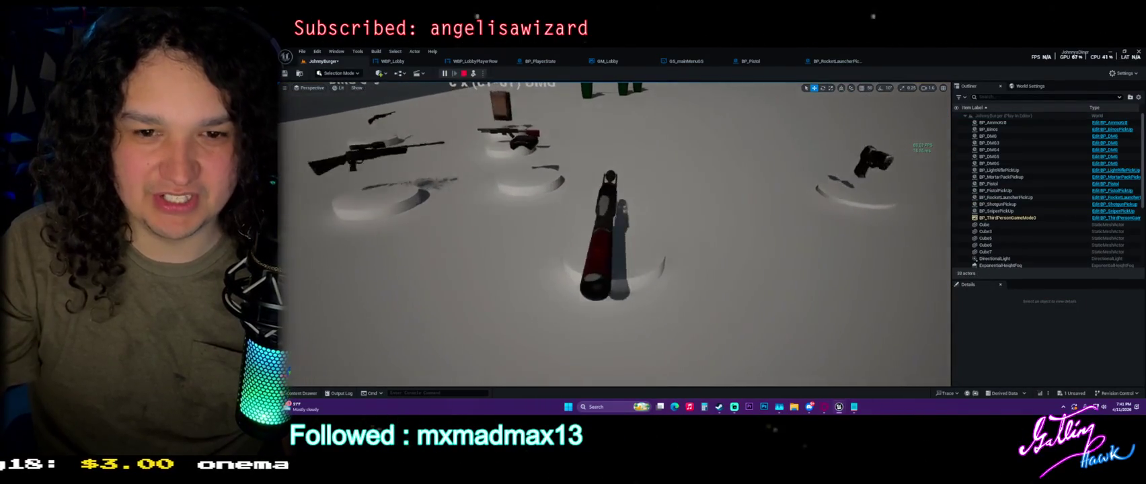
pyautogui.press('Escape')
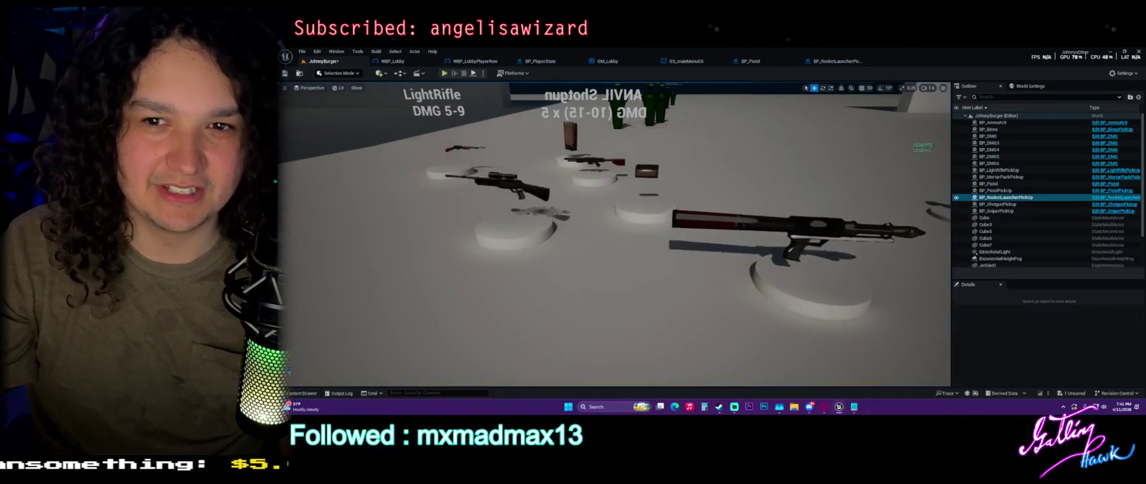
pyautogui.click(511, 192)
pyautogui.hotkey('ctrl', 'space')
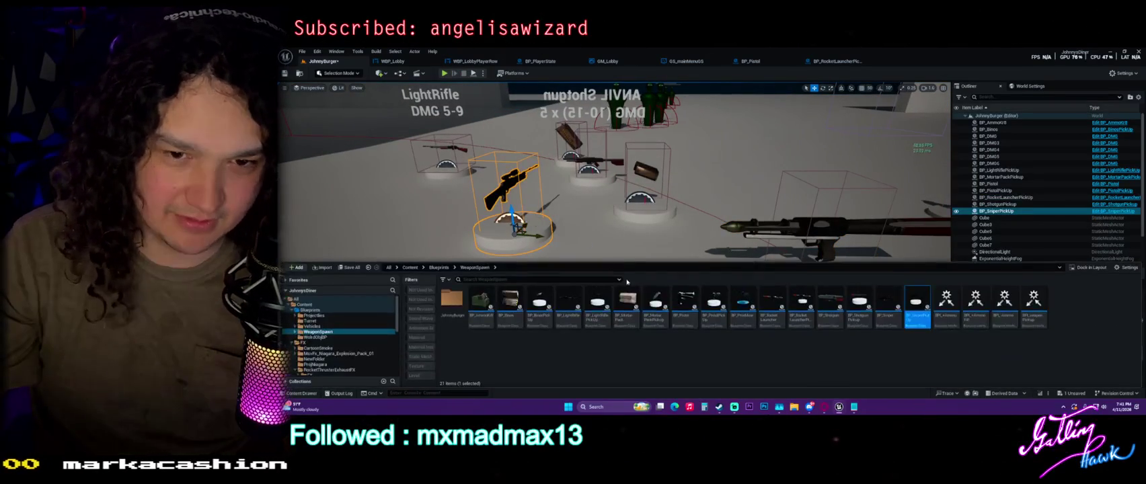
pyautogui.doubleClick(917, 304)
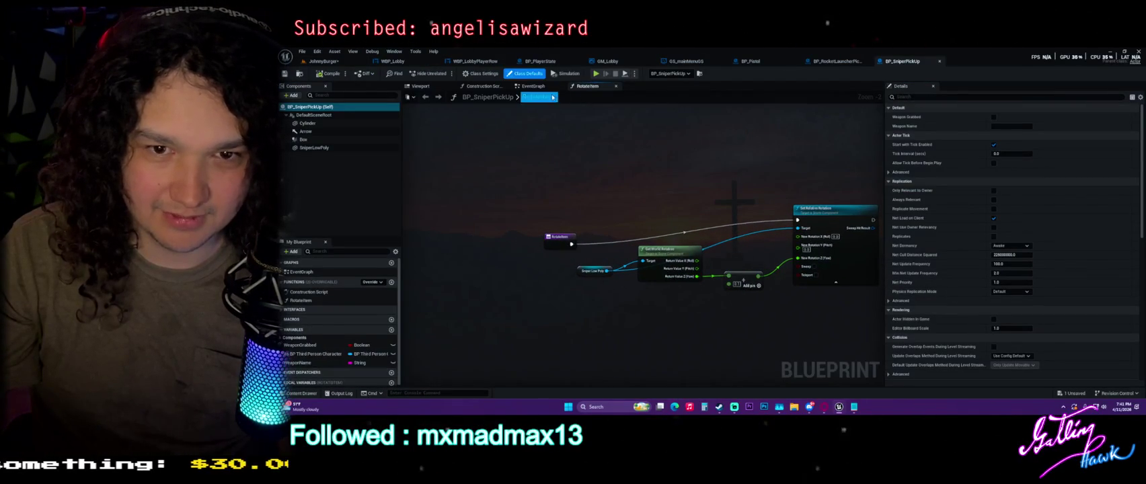
# Step: Inspect RotateItem's Sniper Low Poly node, then return to the JohnnyBurger level
pyautogui.hotkey('alt', 'Left')
pyautogui.doubleClick(680, 201)
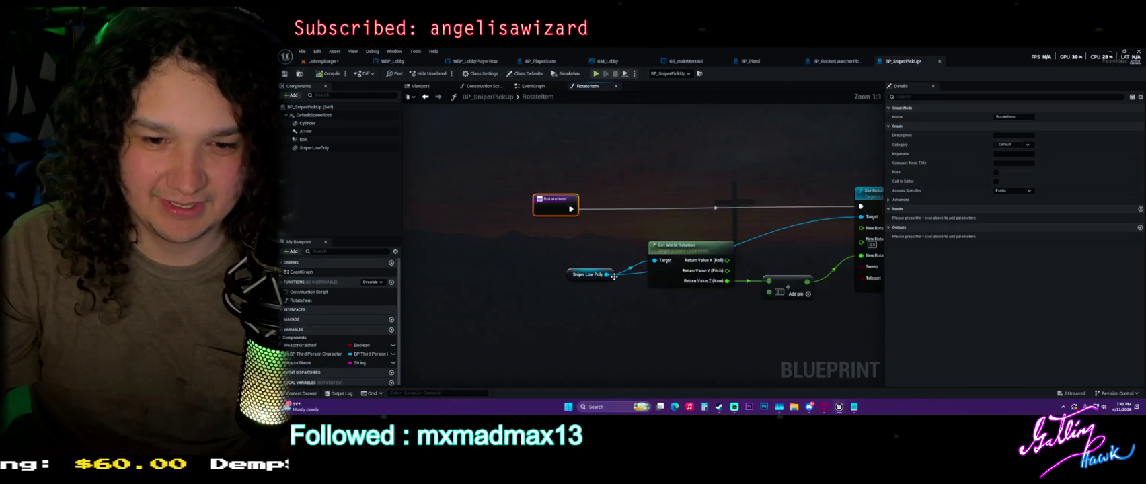
pyautogui.click(586, 273)
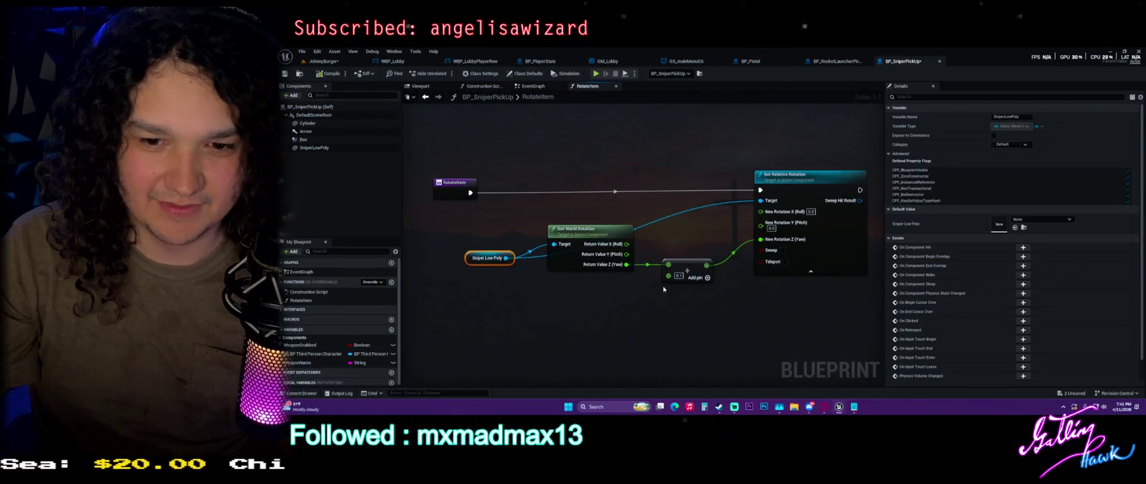
pyautogui.click(560, 206)
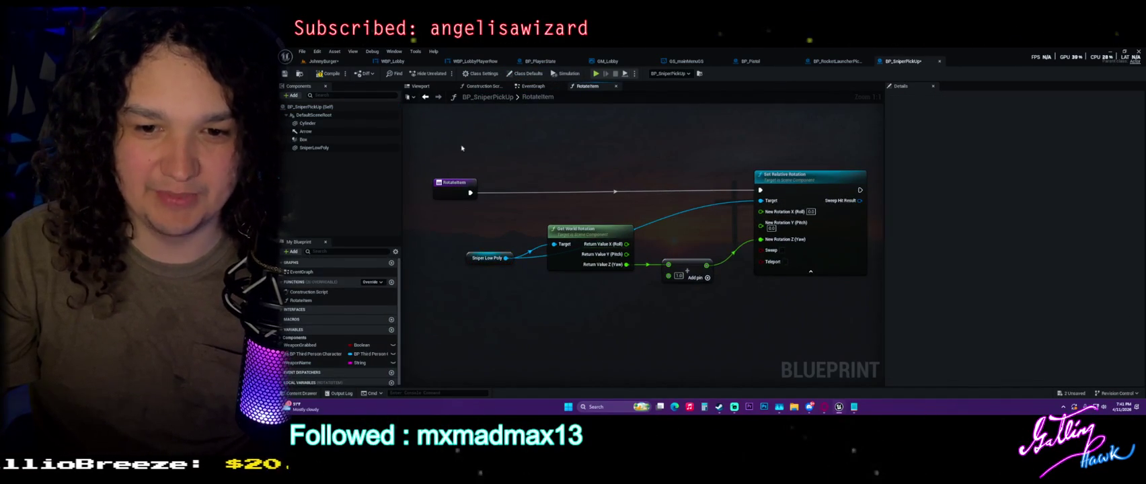
pyautogui.click(338, 62)
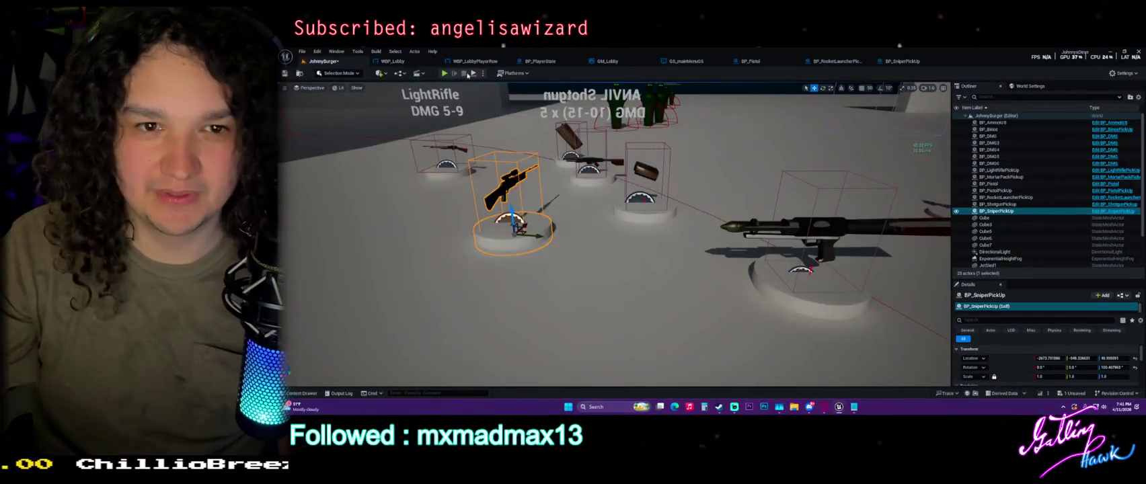
# Step: Playtest the level around the sniper pickup, walking the character, then stop the session
pyautogui.hotkey('alt', 'p')
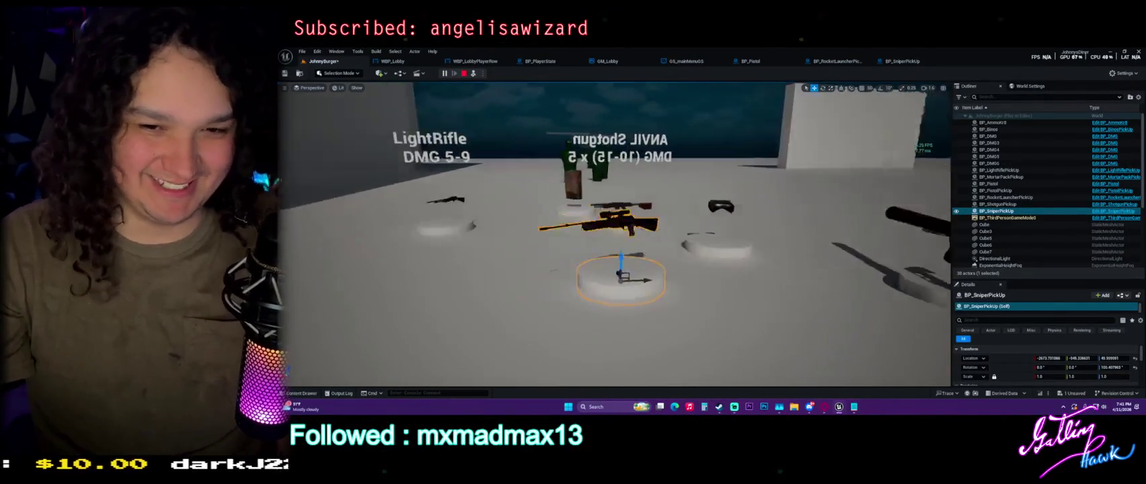
pyautogui.press('F8')
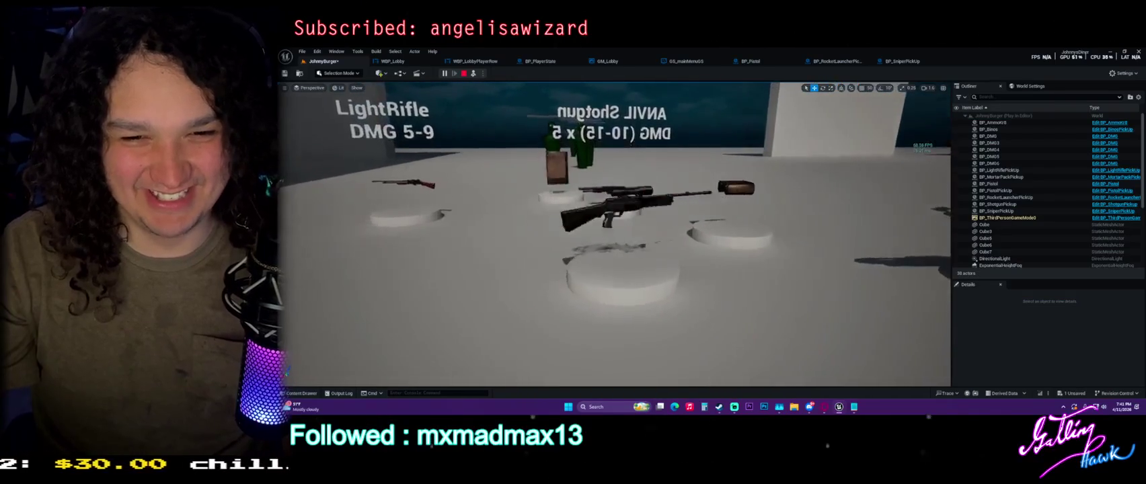
pyautogui.press('s')
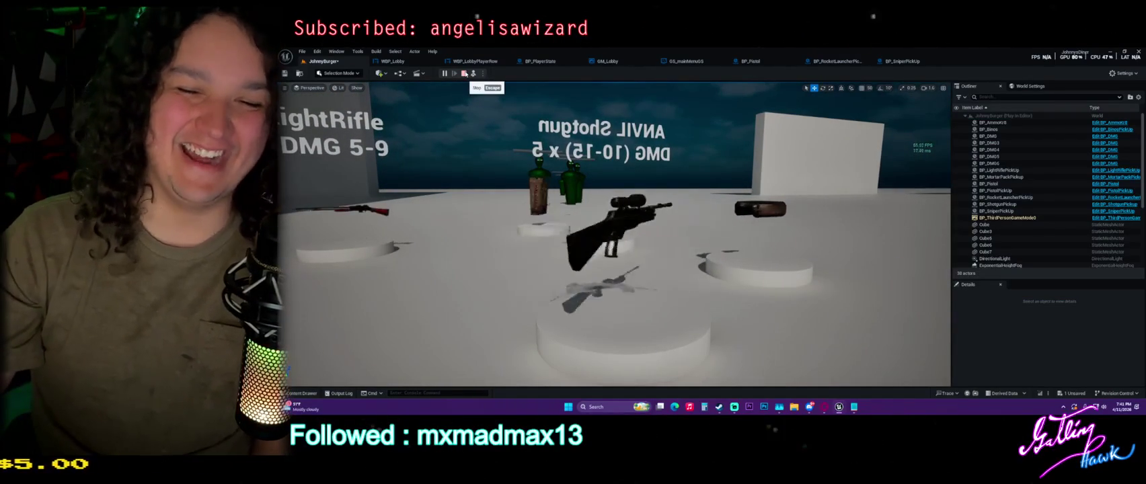
pyautogui.click(464, 74)
# Step: Frame the sniper pickup, playtest again, then browse to the pistol pickup's blueprint asset
pyautogui.press('w')
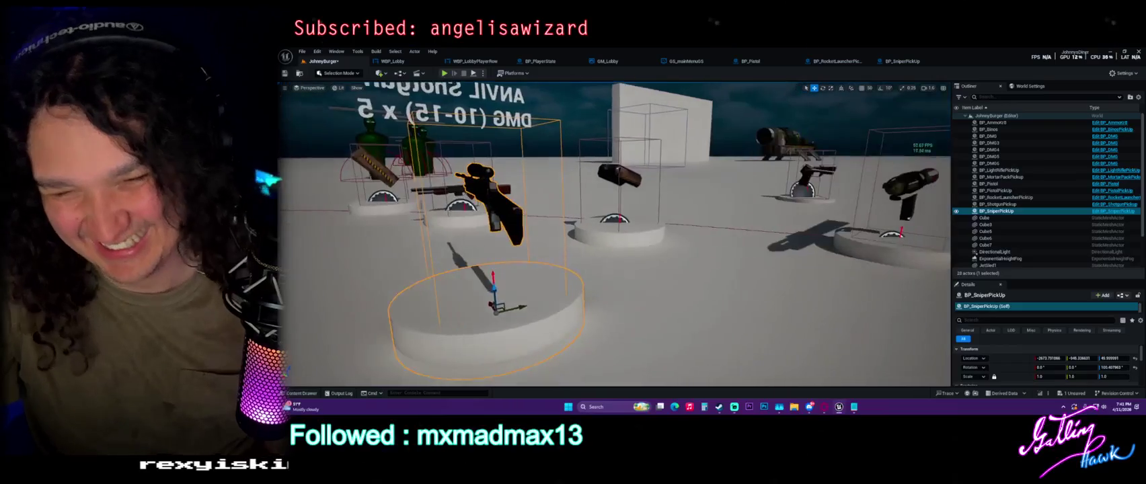
pyautogui.press('f')
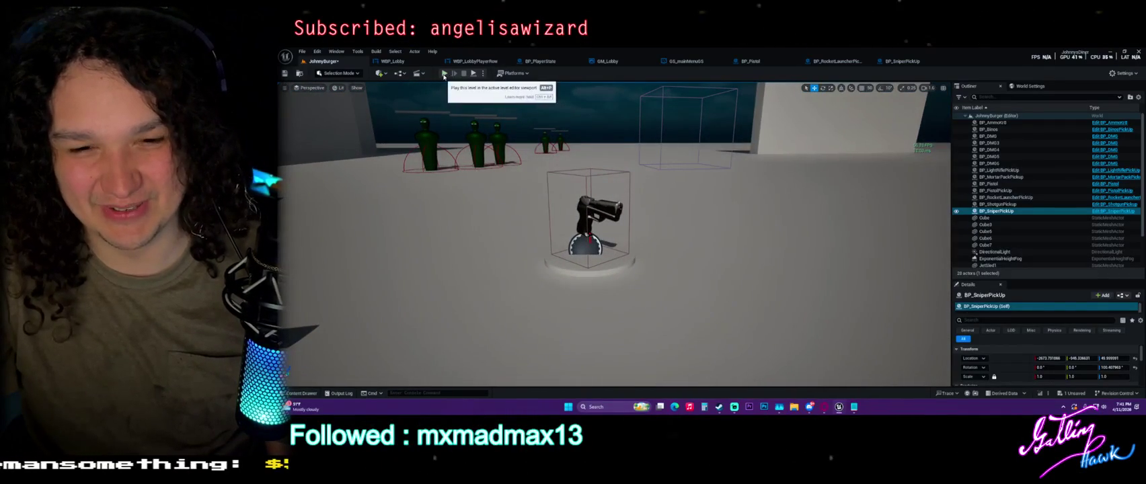
pyautogui.click(444, 73)
pyautogui.press('w')
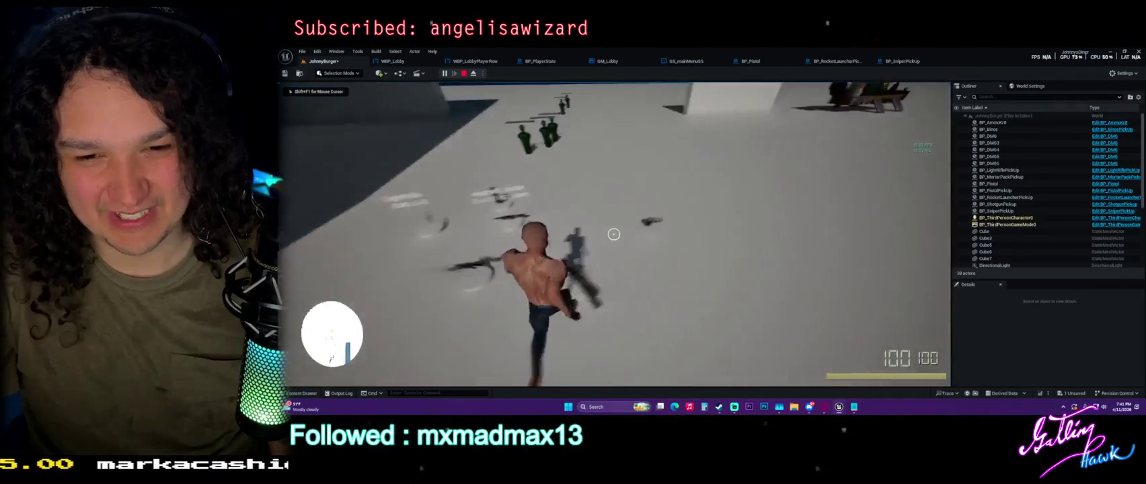
pyautogui.press('Escape')
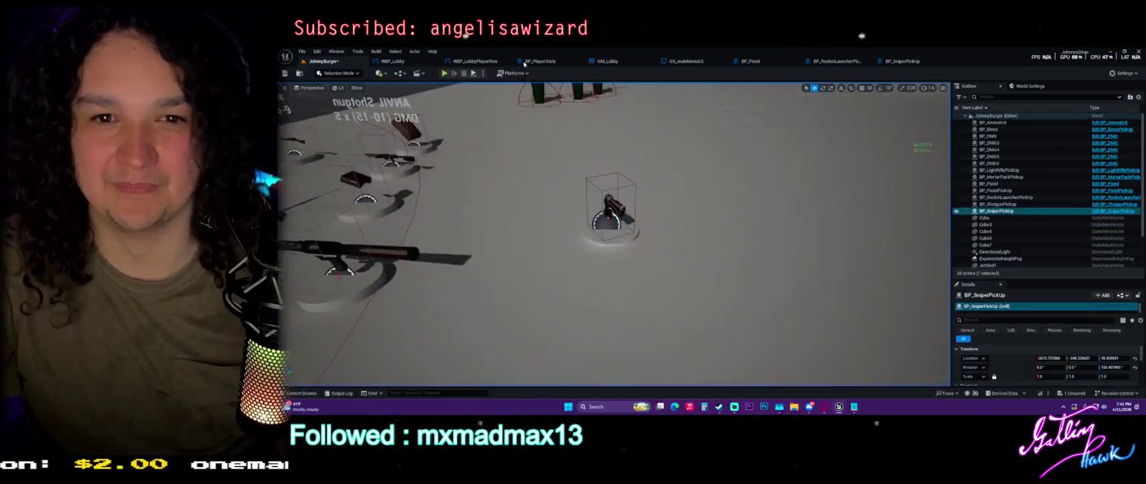
pyautogui.click(609, 210)
pyautogui.hotkey('ctrl', 'b')
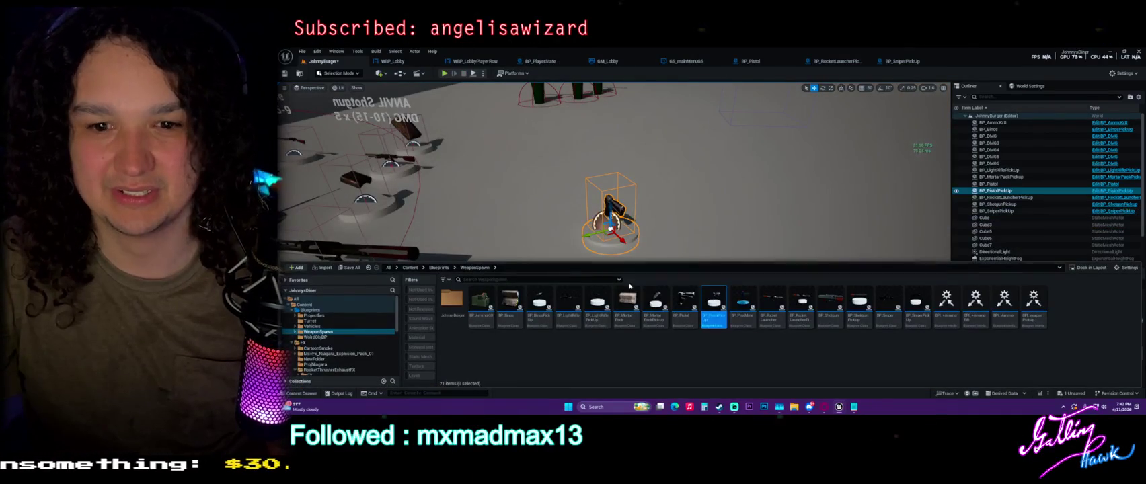
# Step: Open BP_PistolPickUp, check its RotatingMovement component (180 yaw), then return to the JohnnyBurger level
pyautogui.doubleClick(714, 302)
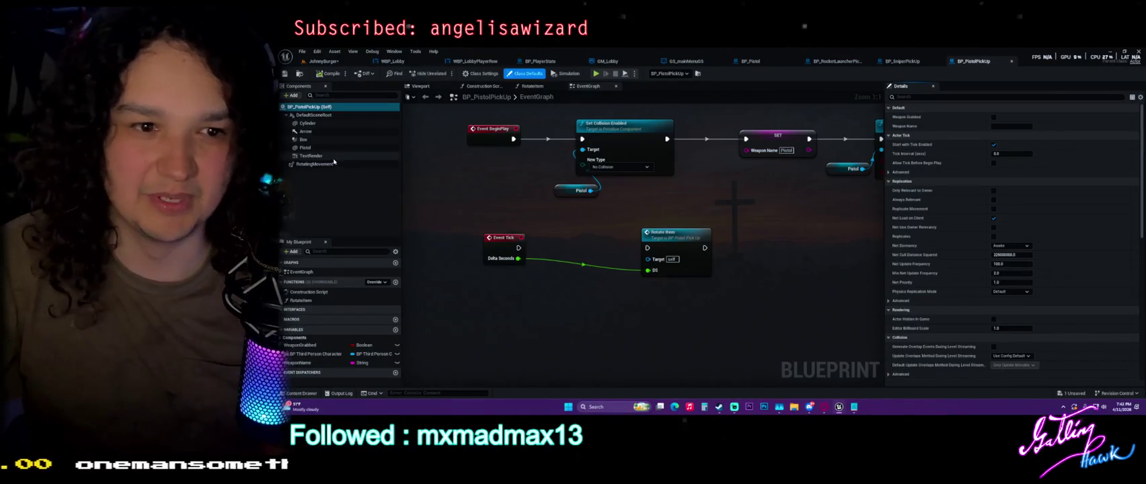
pyautogui.click(333, 163)
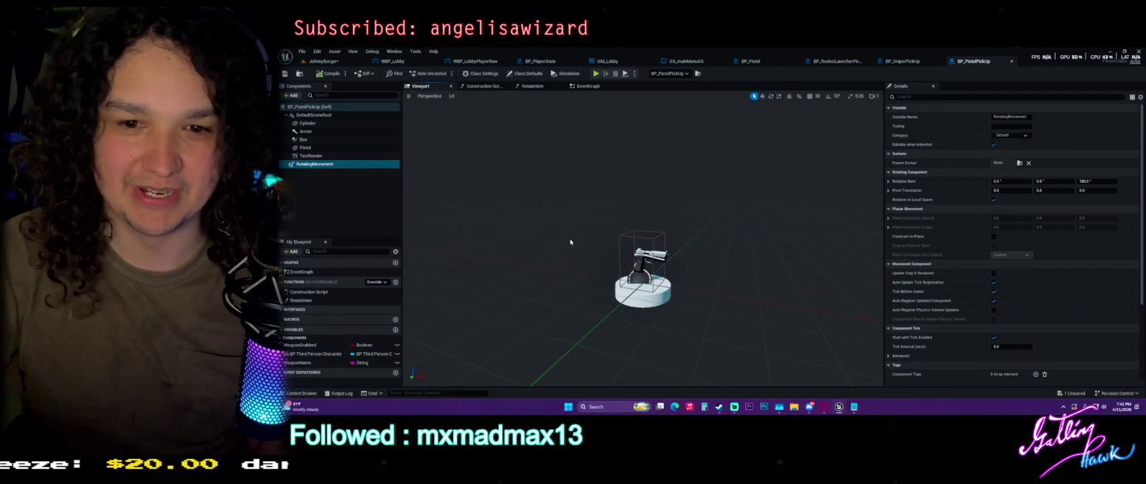
pyautogui.scroll(6, 624, 247)
pyautogui.scroll(-2, 624, 247)
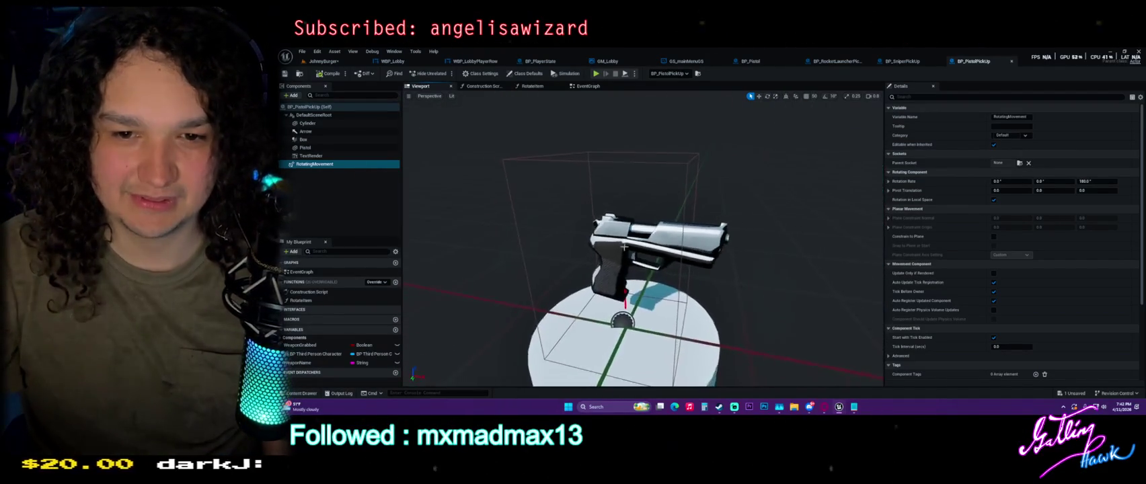
pyautogui.click(323, 61)
pyautogui.scroll(-3, 622, 243)
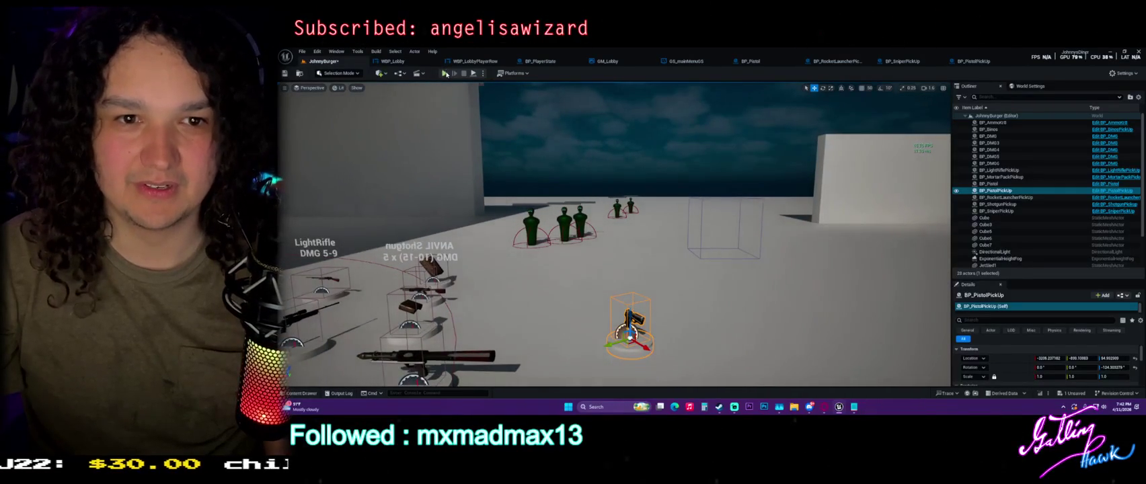
# Step: Playtest the level with Alt+P, running forward, then stop the session
pyautogui.hotkey('alt', 'p')
pyautogui.press('w')
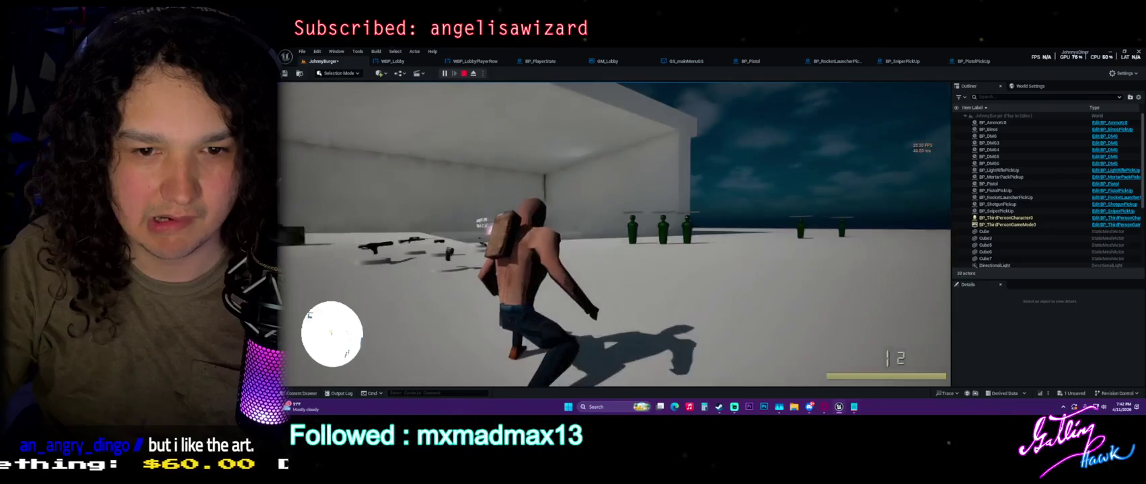
pyautogui.press('Escape')
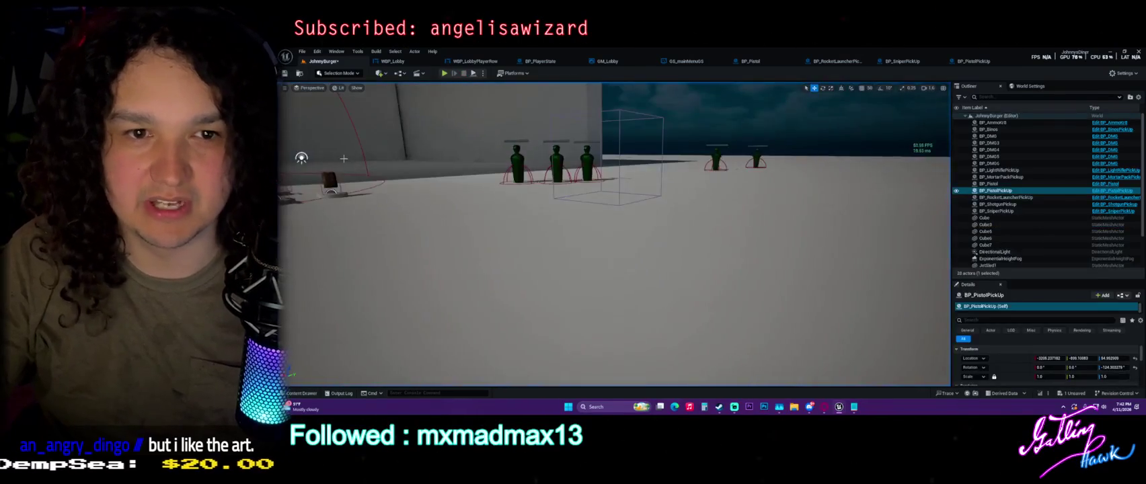
# Step: Close the WBP_Lobby and WBP_LobbyPlayerRow editor tabs
pyautogui.hotkey('ctrl', 'space')
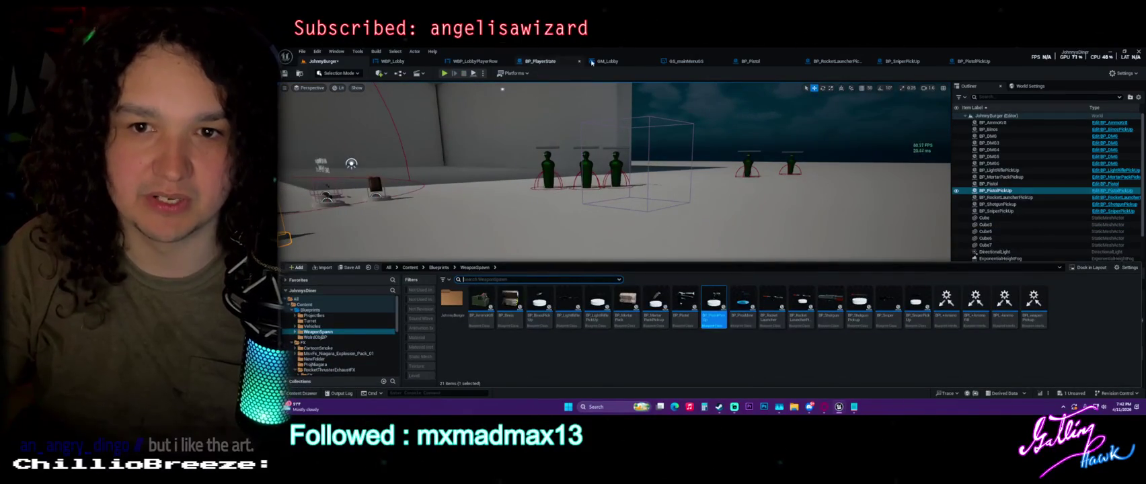
pyautogui.click(434, 61)
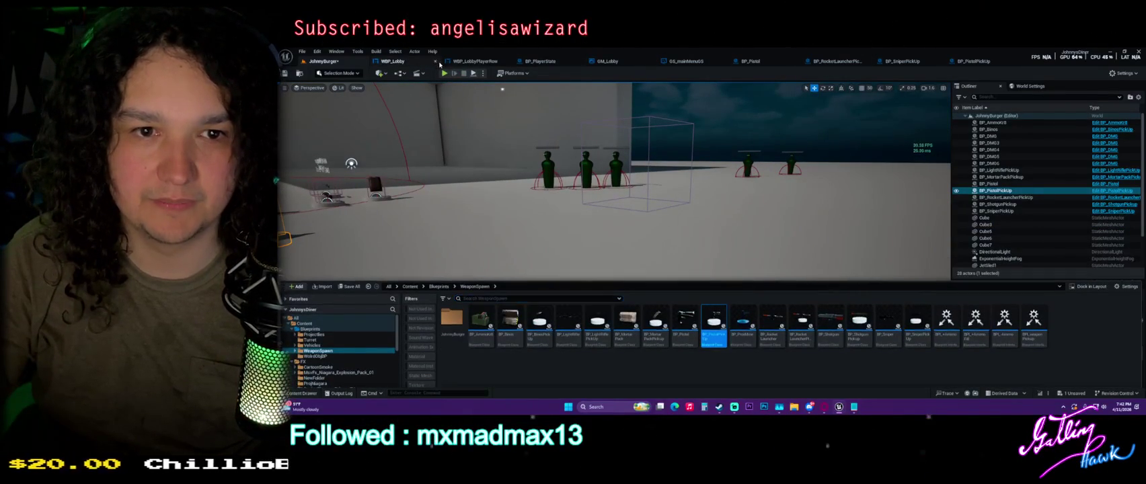
pyautogui.click(434, 61)
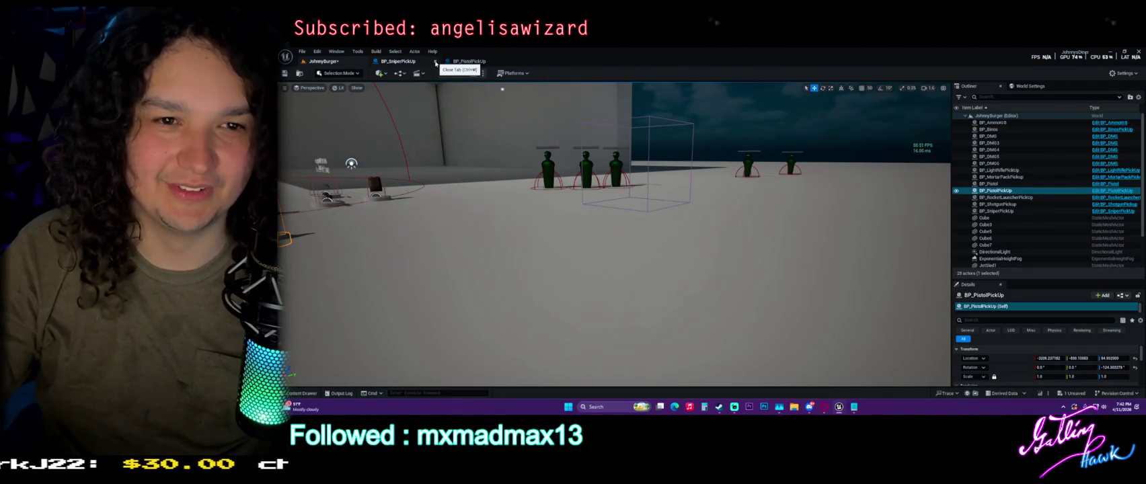
# Step: Fly the camera over the level and tilt down onto the weapon pickups
pyautogui.press('w')
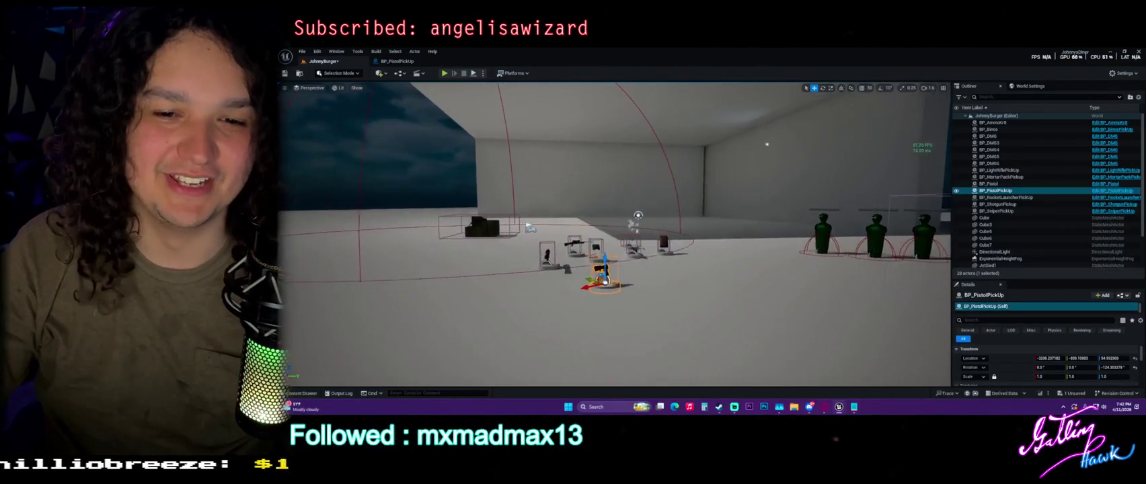
pyautogui.press('Escape')
pyautogui.moveTo(455, 143); pyautogui.dragTo(443, 171)
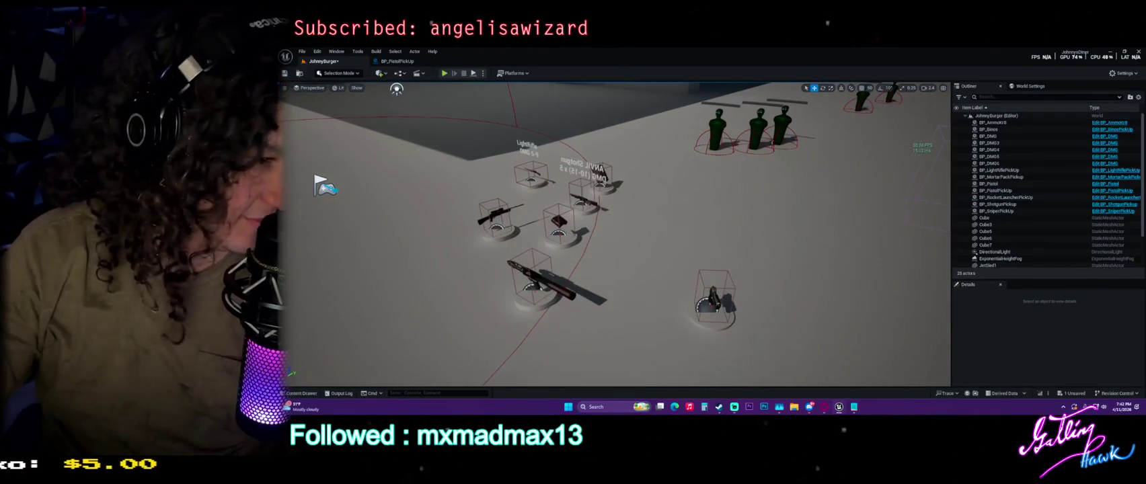
pyautogui.press('a')
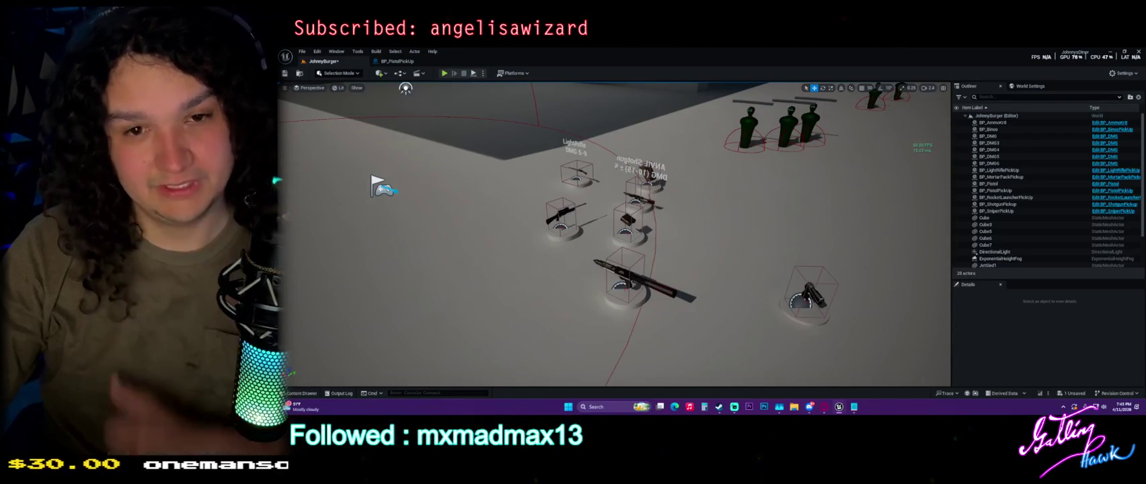
# Step: Switch to BP_PistolPickUp and zoom in on the pistol model in its viewport
pyautogui.click(397, 61)
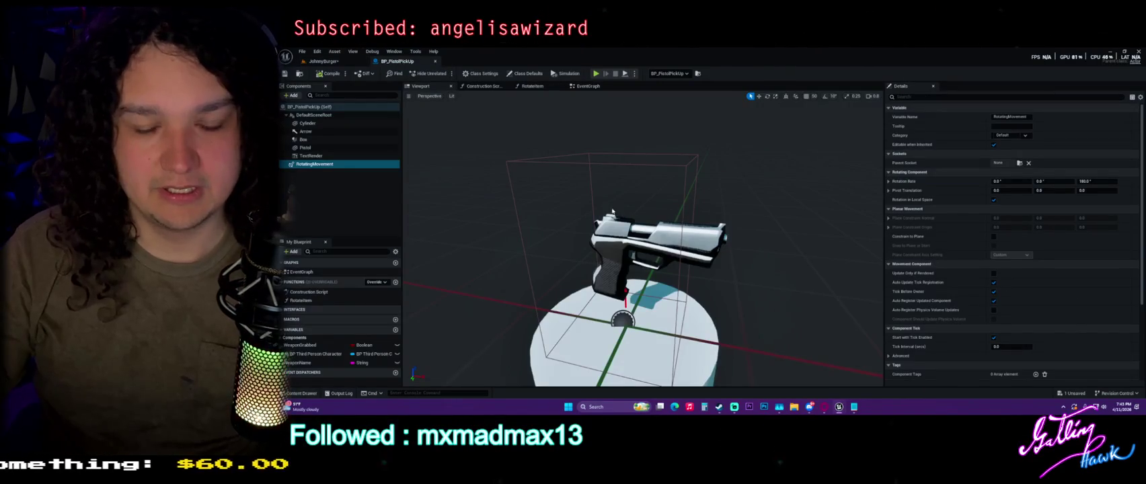
pyautogui.scroll(5, 616, 215)
pyautogui.scroll(-5, 616, 215)
pyautogui.scroll(8, 615, 215)
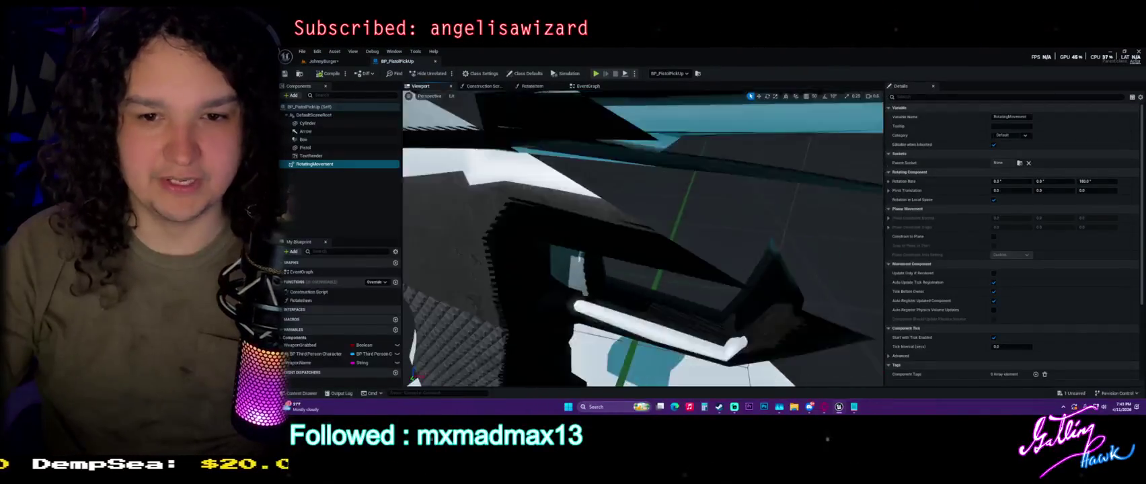
pyautogui.scroll(-8, 642, 238)
pyautogui.scroll(4, 642, 239)
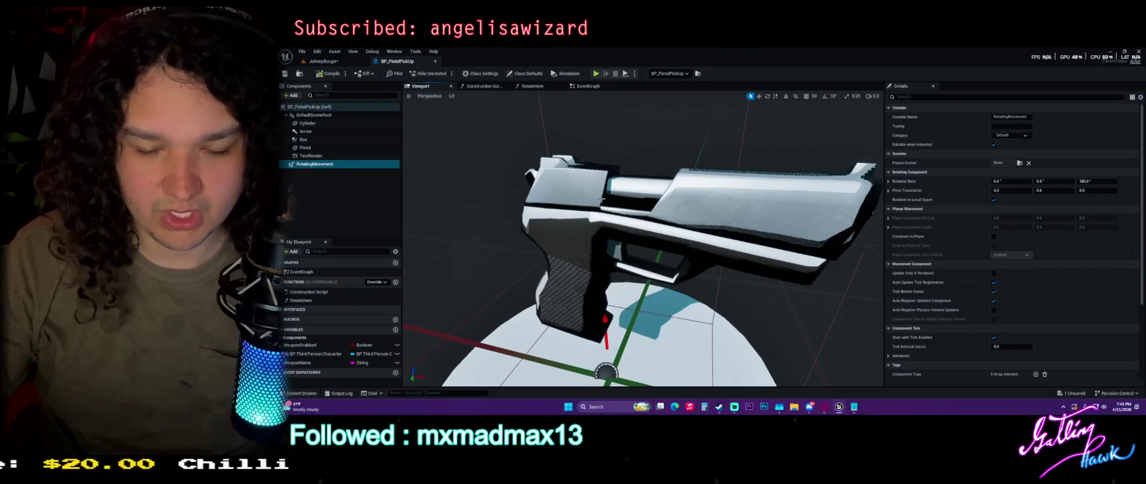
pyautogui.scroll(-3, 791, 246)
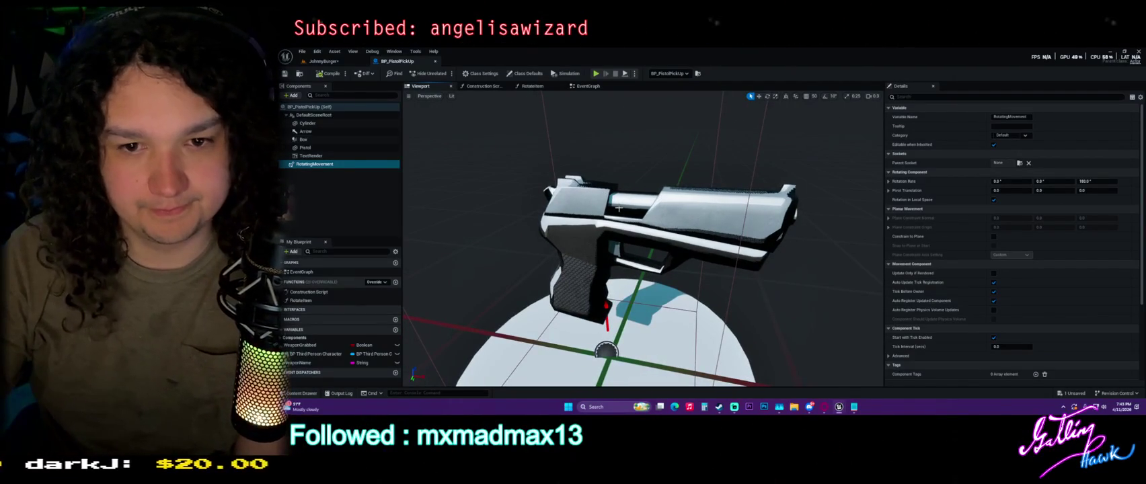
# Step: Select the Pistol mesh component and browse to its material among the WorldObj materials
pyautogui.moveTo(656, 172); pyautogui.dragTo(659, 173)
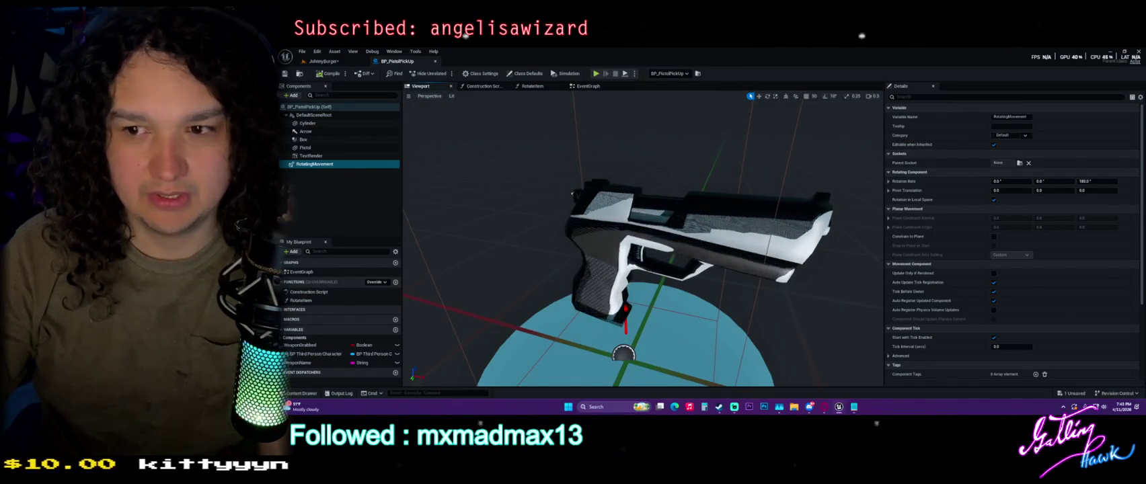
pyautogui.click(751, 256)
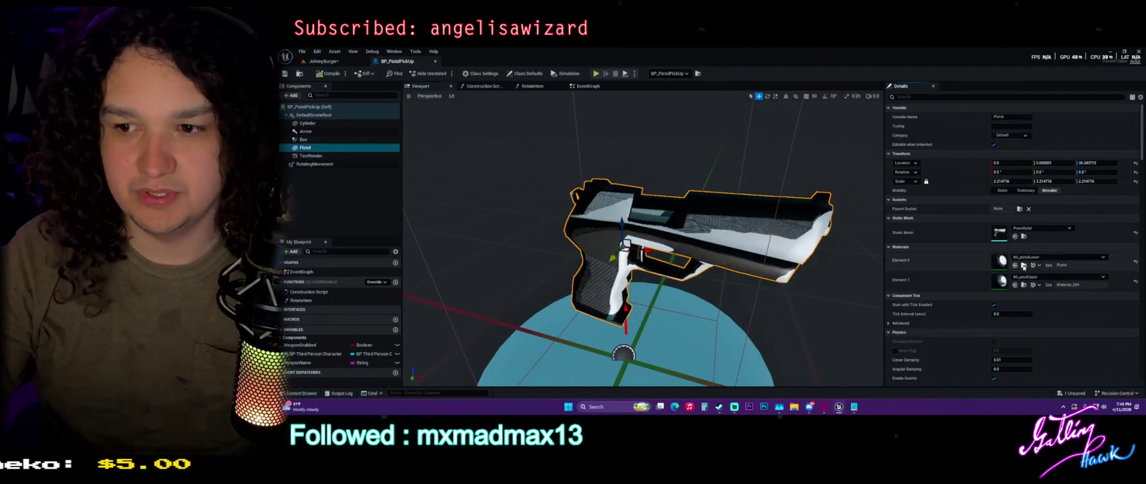
pyautogui.click(1023, 266)
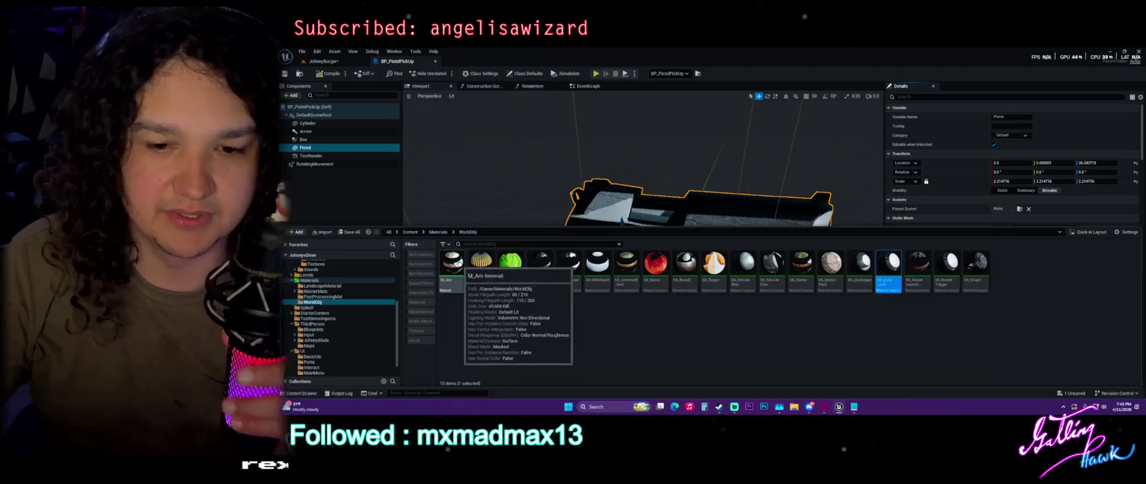
# Step: Open the M_Arm material and orbit its preview around the hand mesh
pyautogui.click(1014, 311)
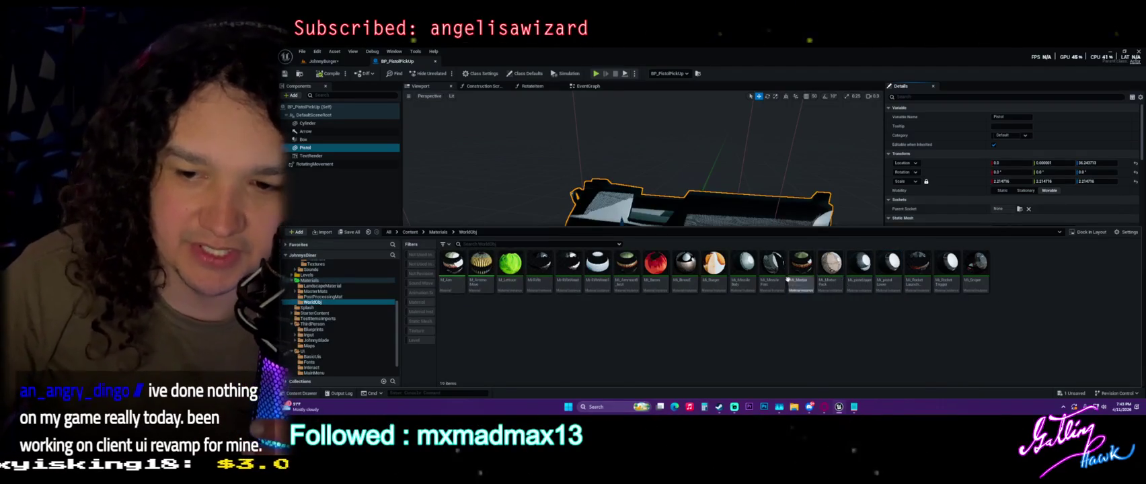
pyautogui.click(452, 265)
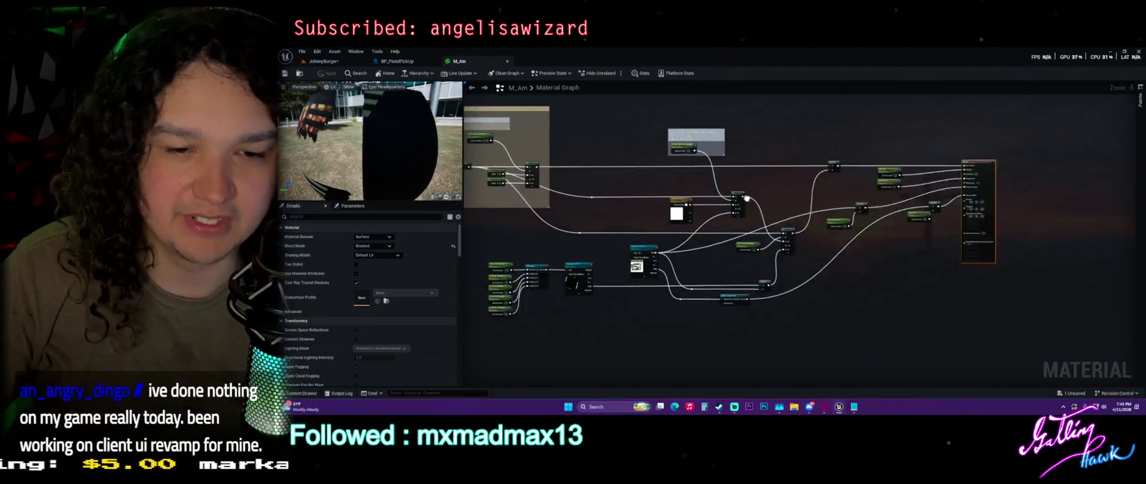
pyautogui.moveTo(332, 152); pyautogui.dragTo(376, 154)
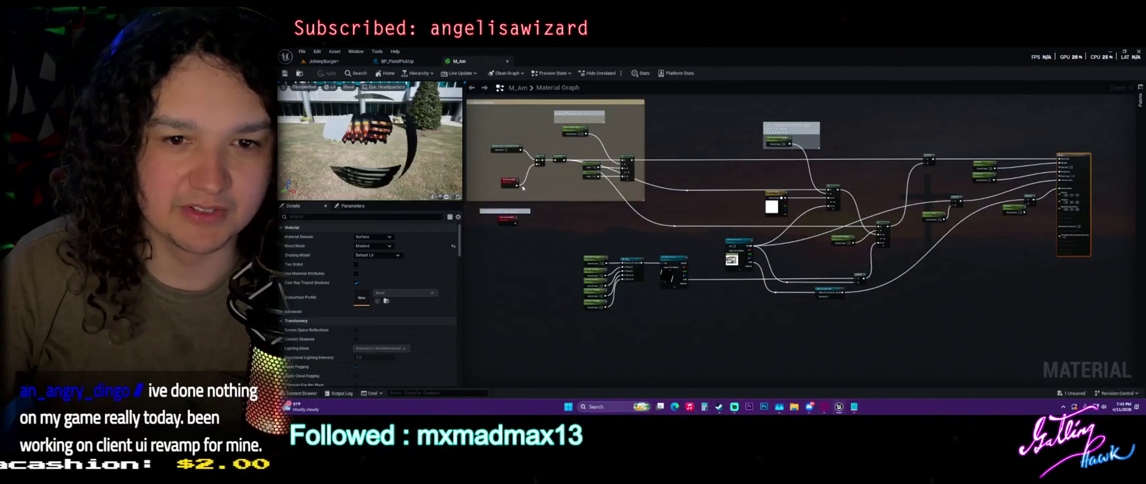
# Step: Pan around the M_Arm material graph, box-selecting node groups and bringing the output node into view
pyautogui.moveTo(604, 254)
pyautogui.mouseDown()
pyautogui.moveTo(556, 219)
pyautogui.moveTo(740, 322)
pyautogui.mouseUp()
pyautogui.scroll(3, 509, 218)
pyautogui.click(802, 307)
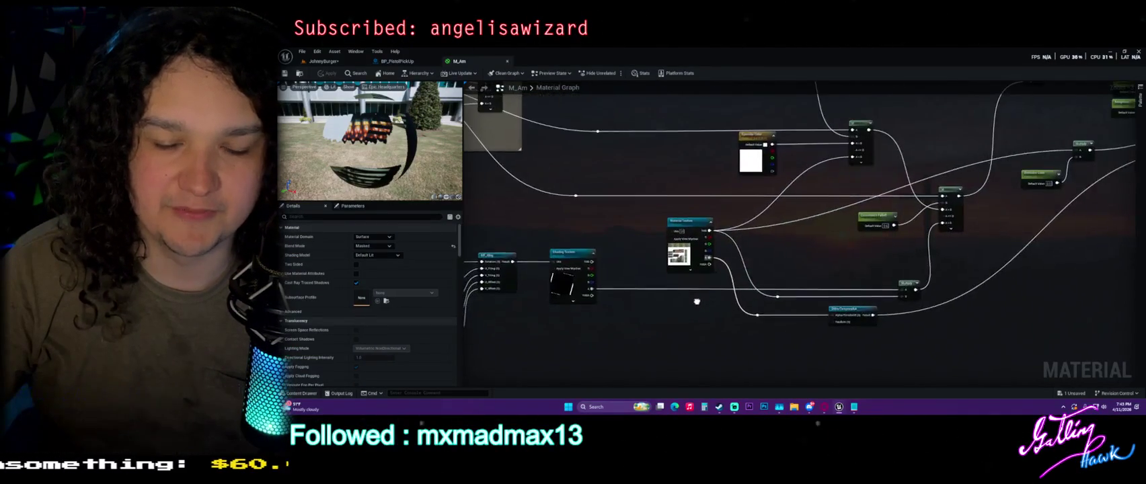
pyautogui.moveTo(802, 307); pyautogui.dragTo(763, 300)
pyautogui.moveTo(528, 242)
pyautogui.mouseDown()
pyautogui.moveTo(407, 247)
pyautogui.moveTo(371, 313)
pyautogui.moveTo(395, 330)
pyautogui.mouseUp()
pyautogui.moveTo(666, 400)
pyautogui.mouseDown()
pyautogui.moveTo(601, 340)
pyautogui.moveTo(647, 346)
pyautogui.mouseUp()
pyautogui.moveTo(667, 138); pyautogui.dragTo(881, 332)
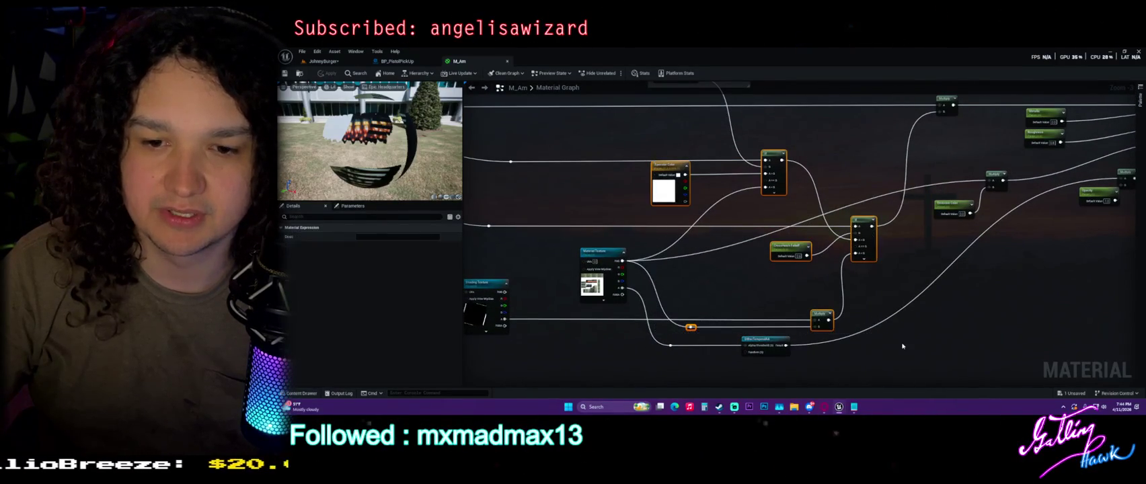
pyautogui.moveTo(646, 132); pyautogui.dragTo(861, 348)
pyautogui.click(913, 298)
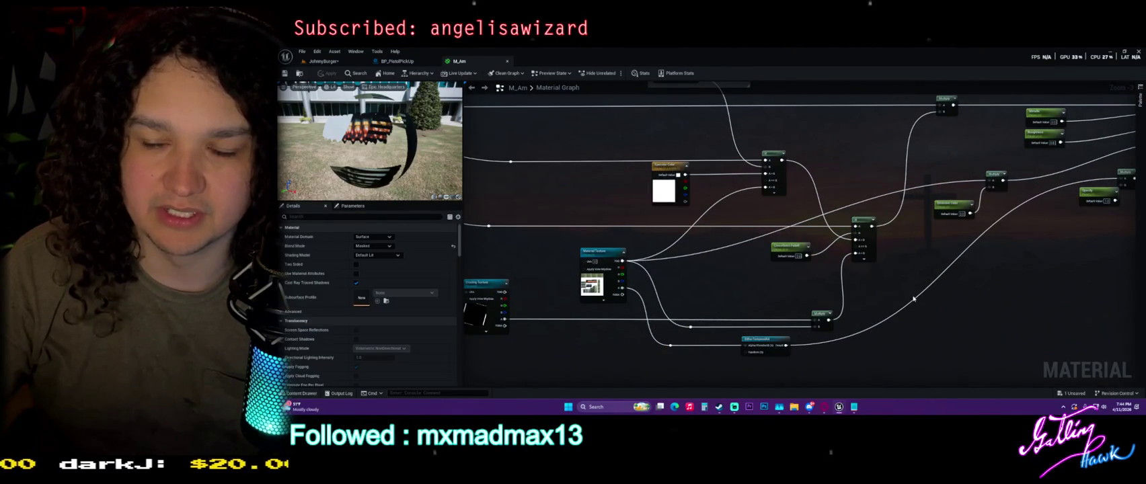
pyautogui.moveTo(753, 263)
pyautogui.mouseDown()
pyautogui.moveTo(616, 296)
pyautogui.moveTo(710, 275)
pyautogui.mouseUp()
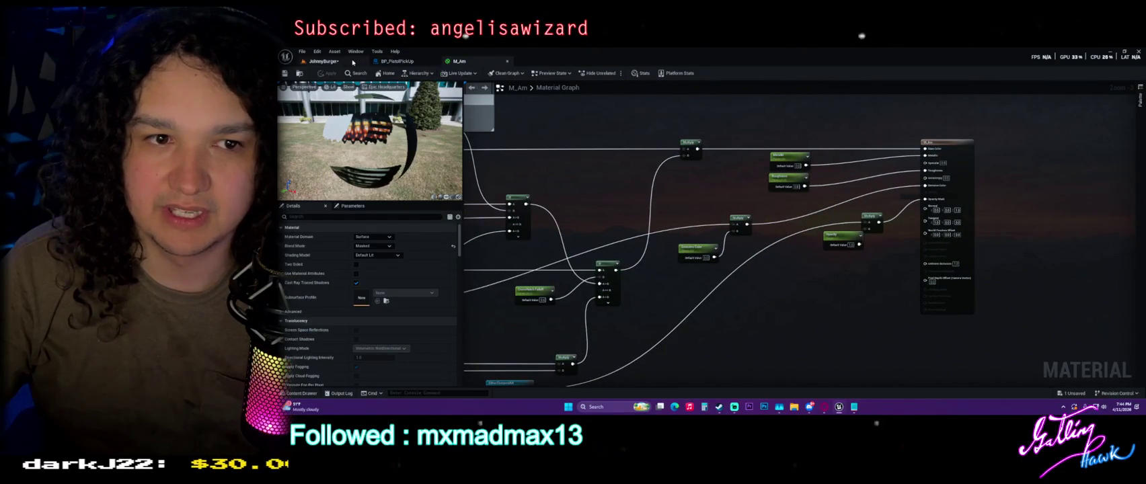
# Step: Return to BP_PistolPickUp, orbit the spinning pistol, then switch to the JohnnyBurger level
pyautogui.click(397, 61)
pyautogui.moveTo(651, 222); pyautogui.dragTo(677, 233)
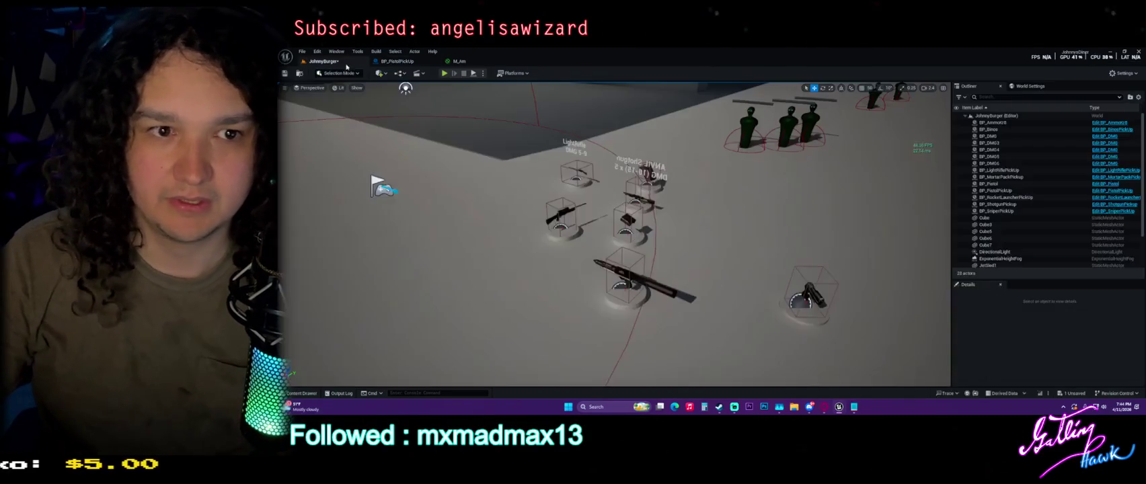
pyautogui.click(323, 61)
# Step: Playtest the level, switching to the sniper, aiming down its scope and firing
pyautogui.moveTo(600, 222); pyautogui.dragTo(601, 167)
pyautogui.hotkey('ctrl', 'space')
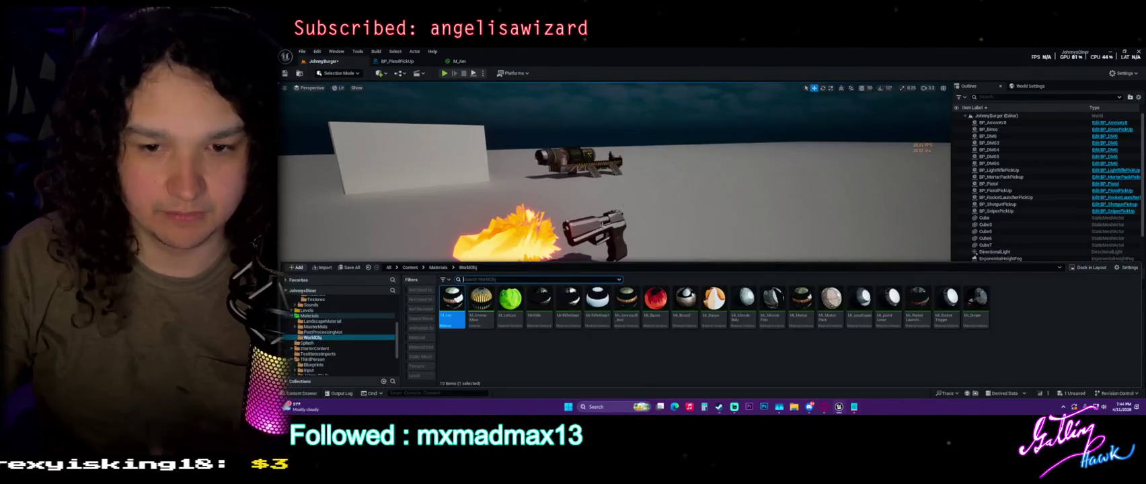
pyautogui.scroll(4, 366, 311)
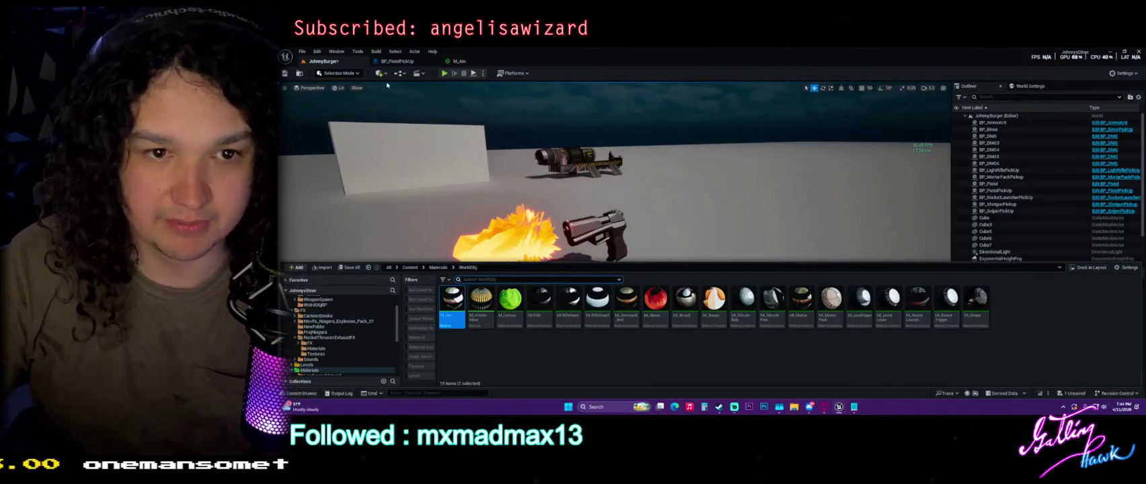
pyautogui.click(443, 73)
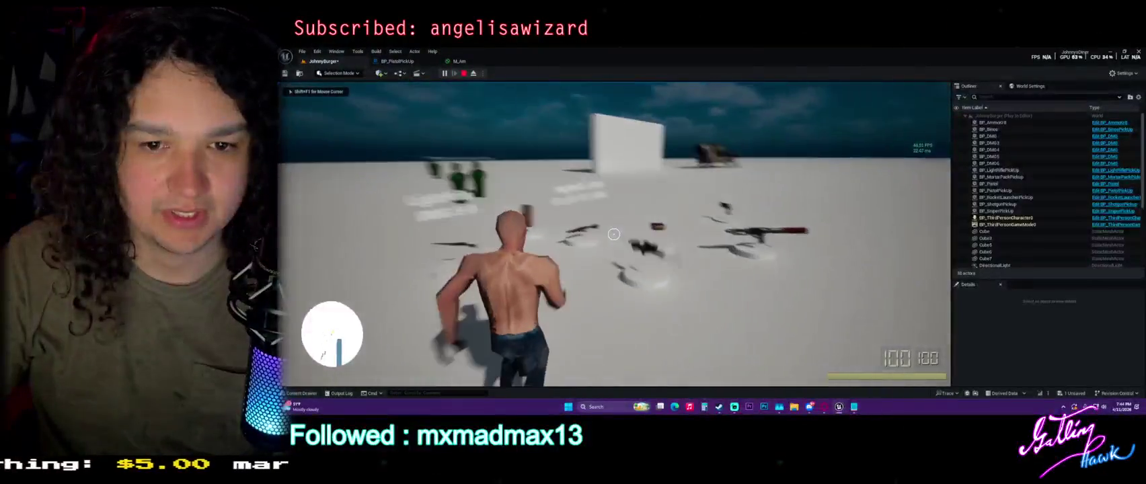
pyautogui.press('w')
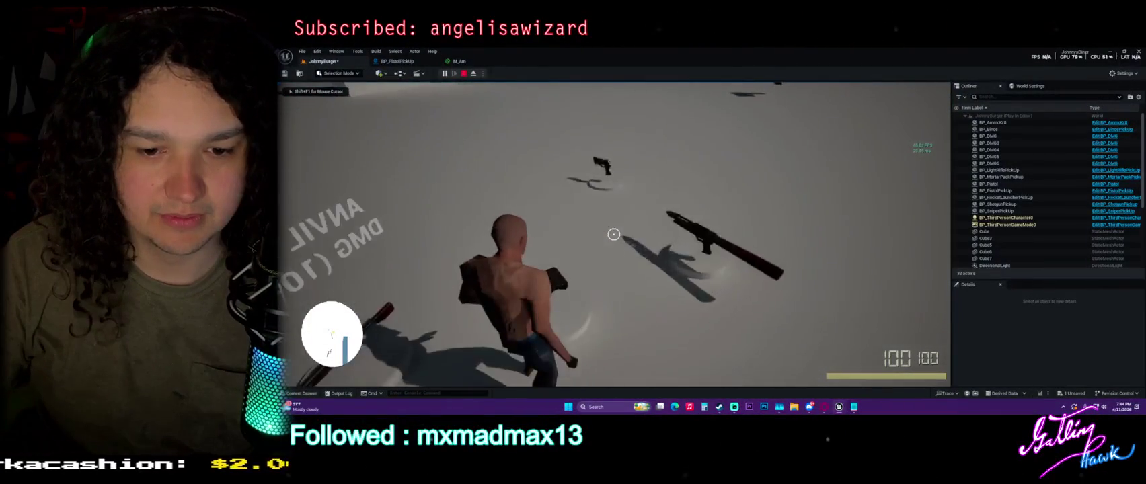
pyautogui.press('Tab')
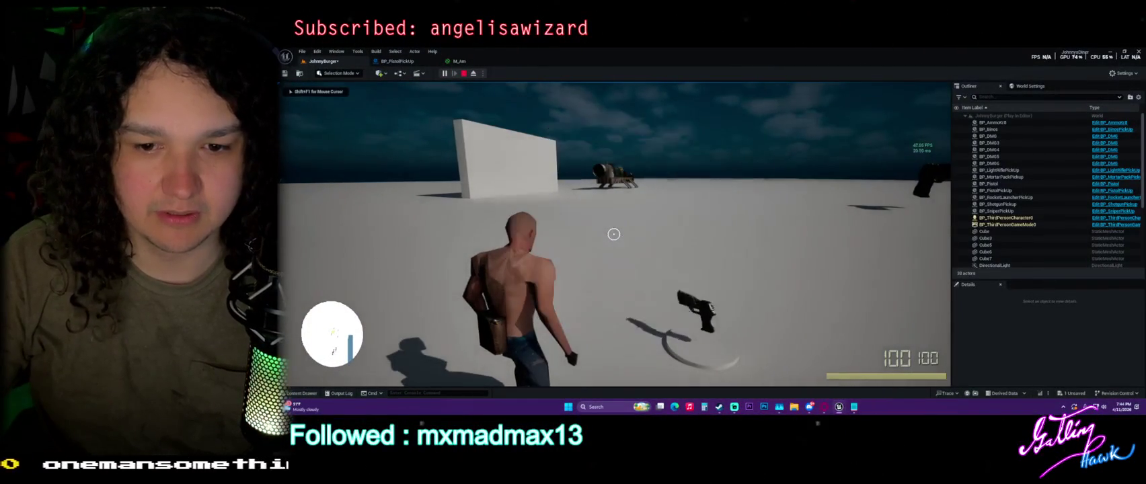
pyautogui.rightClick(613, 234)
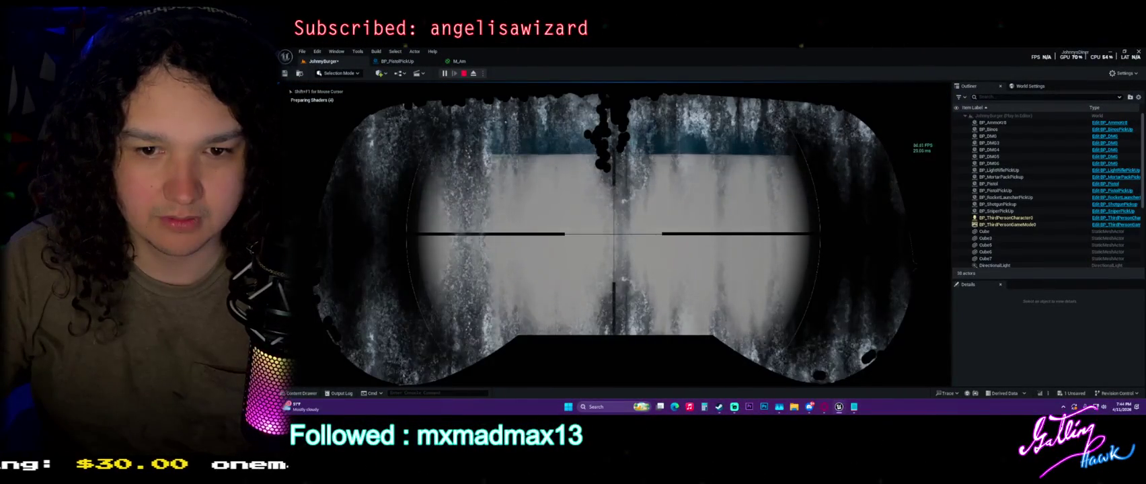
pyautogui.click(613, 234)
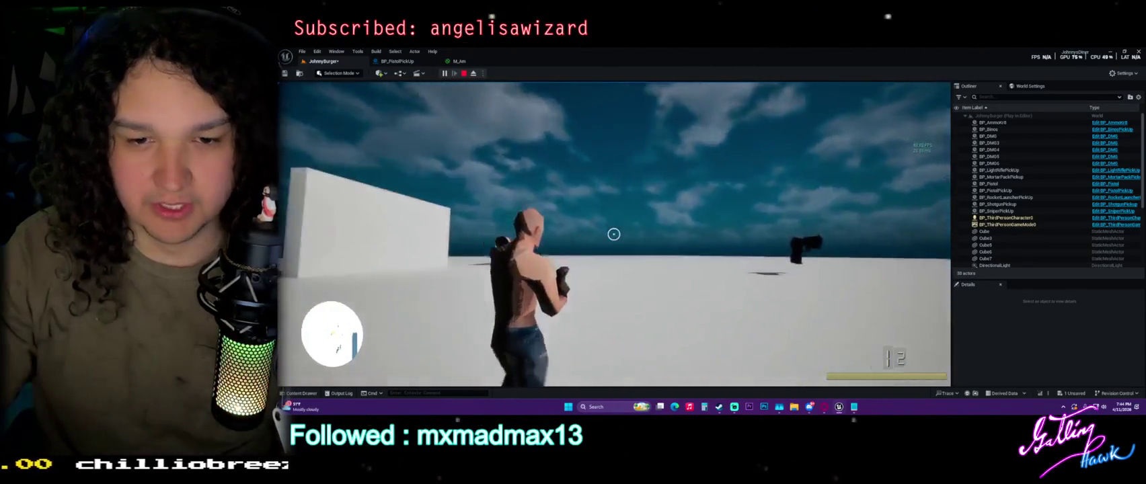
pyautogui.press('Escape')
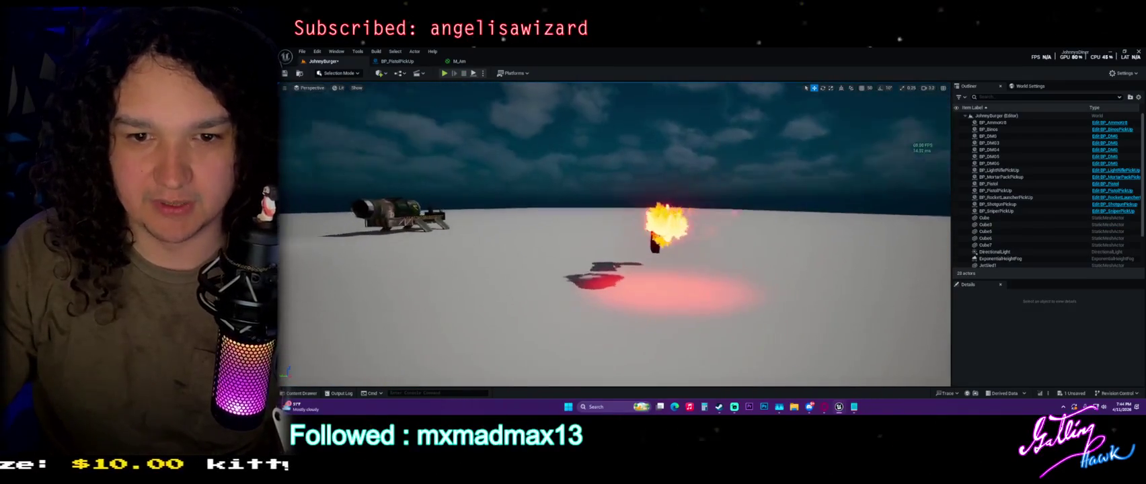
# Step: Fly to the pistol in the level, frame it with F, then bring up BP_PistolPickUp
pyautogui.hotkey('ctrl', 'space')
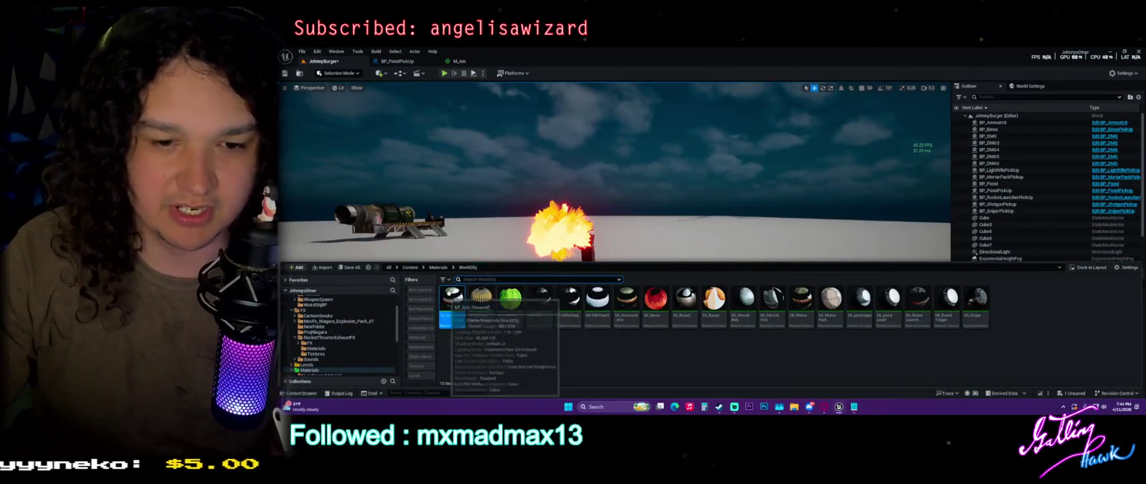
pyautogui.scroll(5, 346, 333)
pyautogui.moveTo(516, 269); pyautogui.dragTo(515, 243)
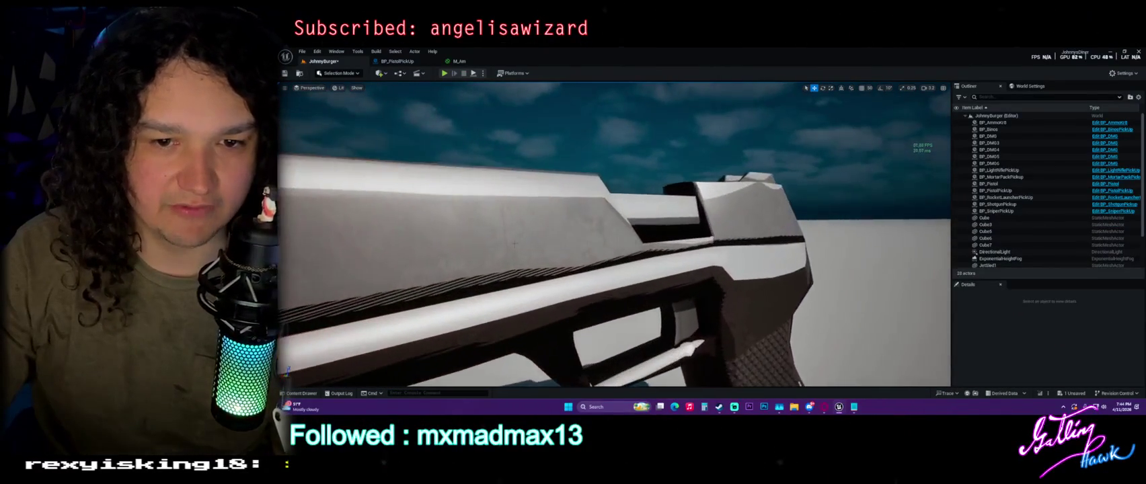
pyautogui.click(482, 214)
pyautogui.press('f')
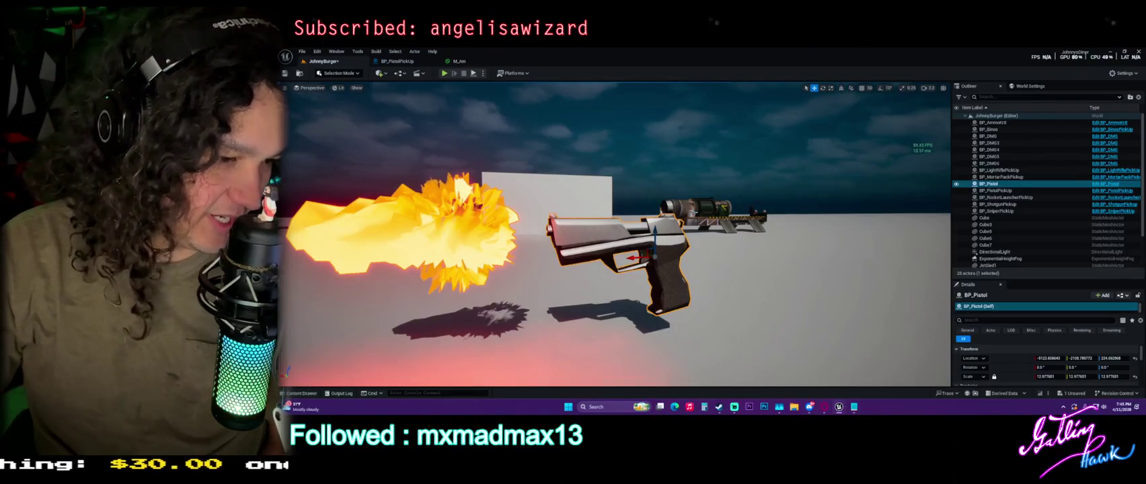
pyautogui.click(779, 140)
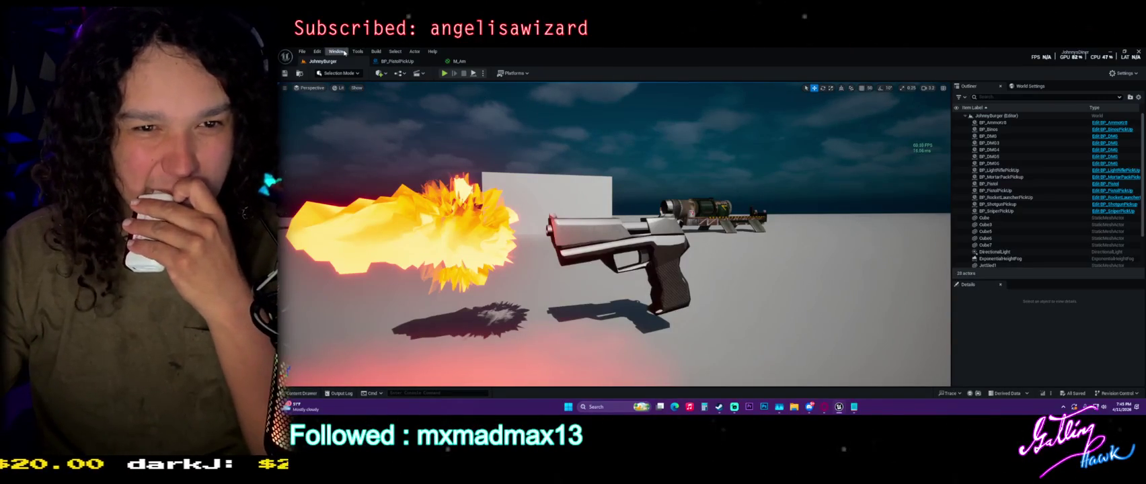
pyautogui.click(401, 62)
# Step: Frame the pistol in the blueprint preview, glance at M_Am, then return to the level's weapon area
pyautogui.press('f')
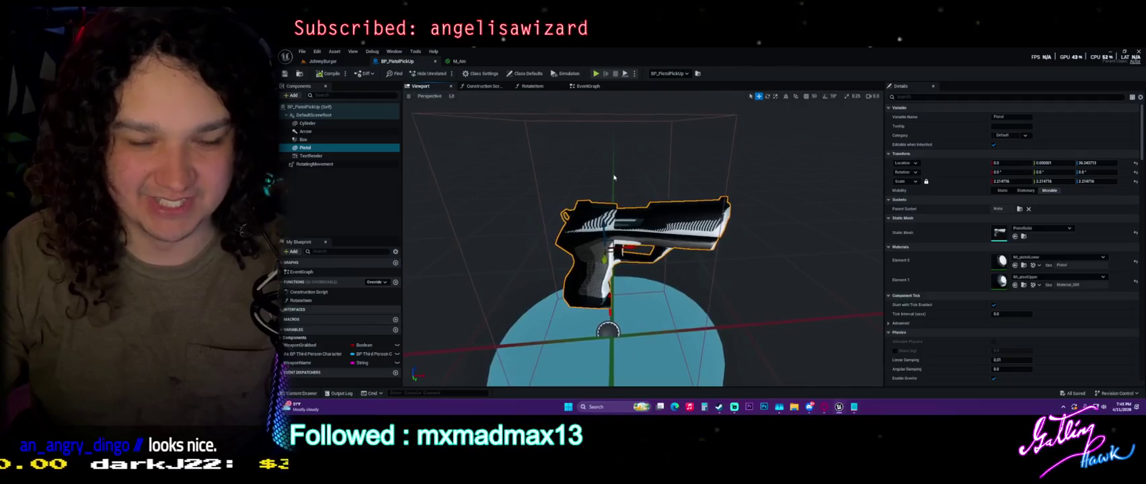
pyautogui.click(475, 61)
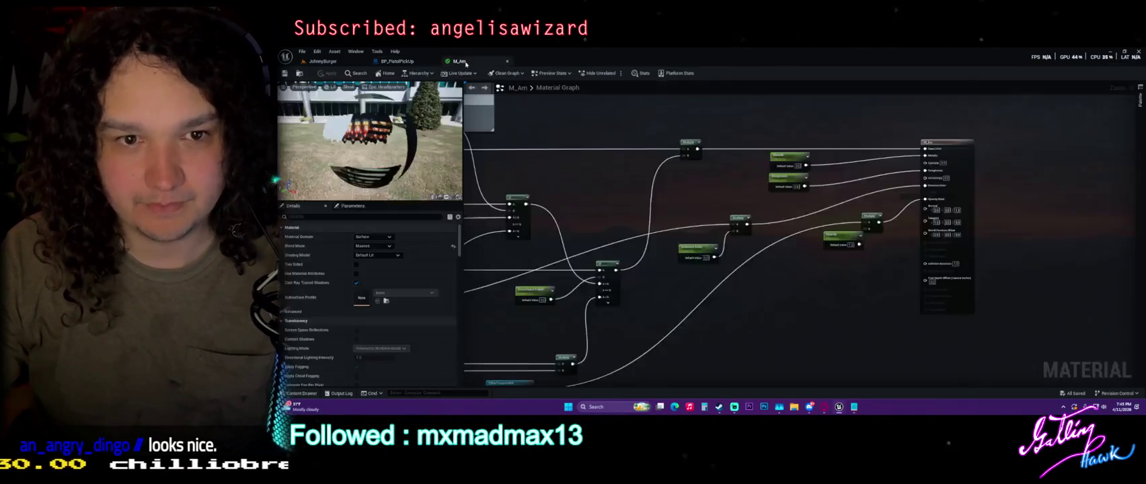
pyautogui.click(350, 62)
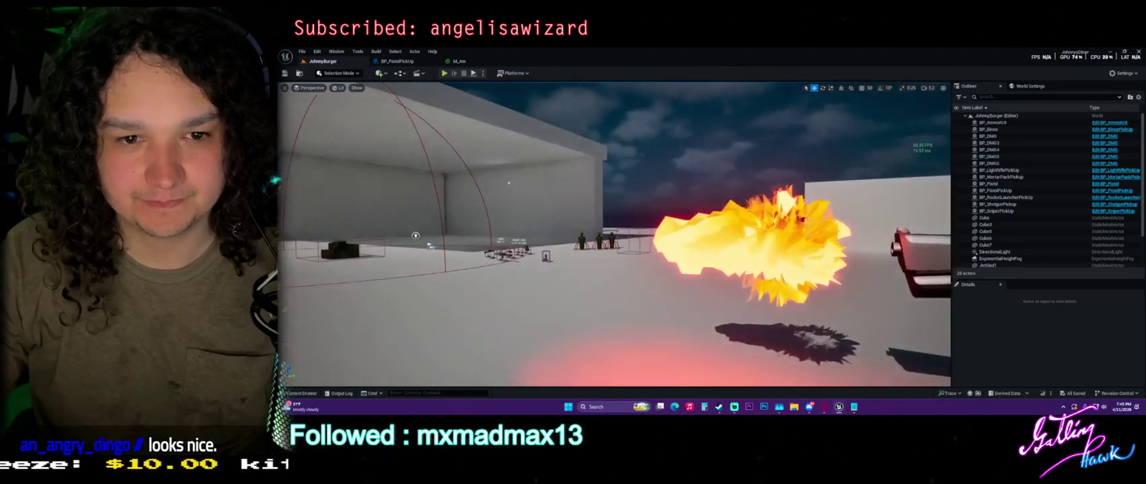
pyautogui.moveTo(511, 246); pyautogui.dragTo(597, 142)
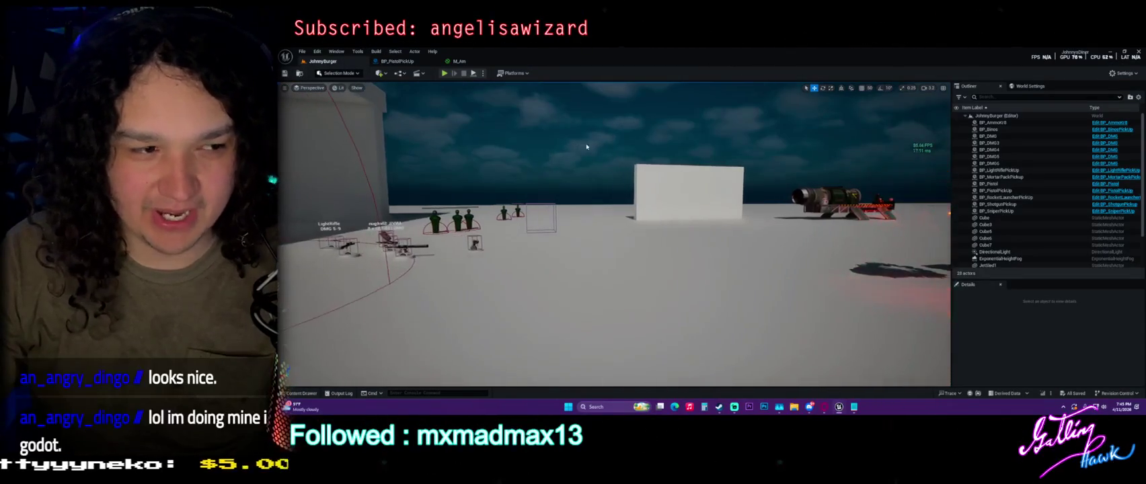
pyautogui.hotkey('ctrl', 'space')
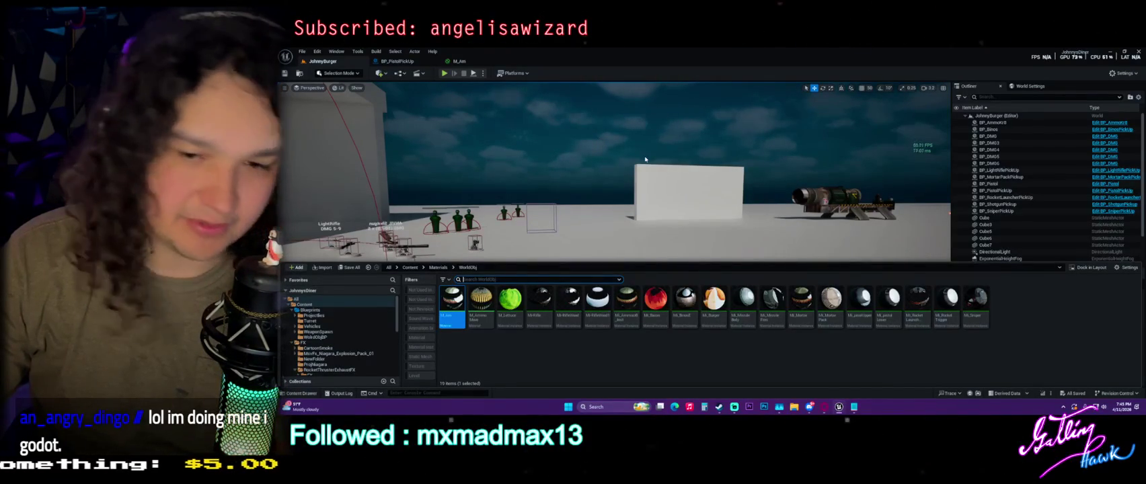
# Step: Open BP_Missile from Blueprints > Projectiles and orbit its viewport preview
pyautogui.click(325, 310)
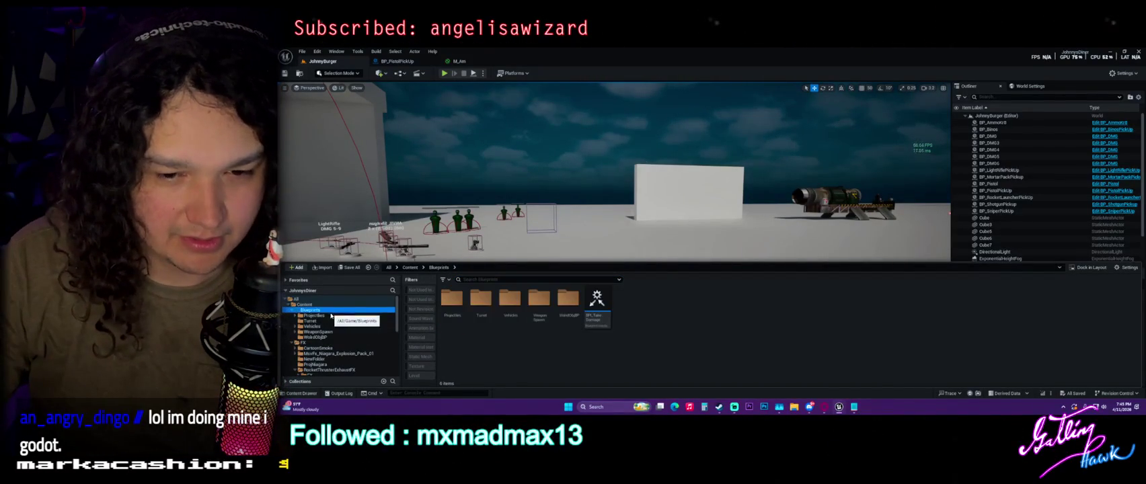
pyautogui.click(327, 315)
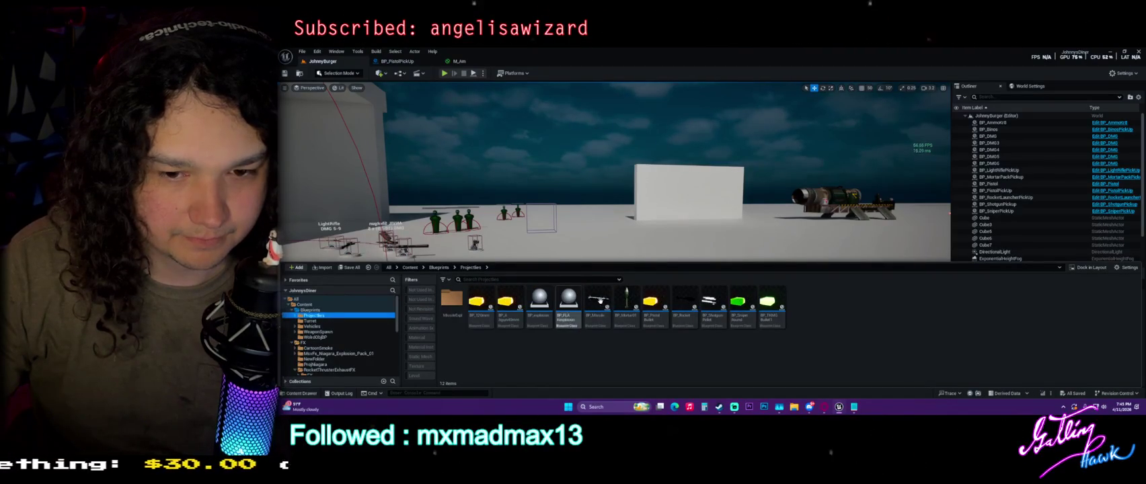
pyautogui.click(604, 300)
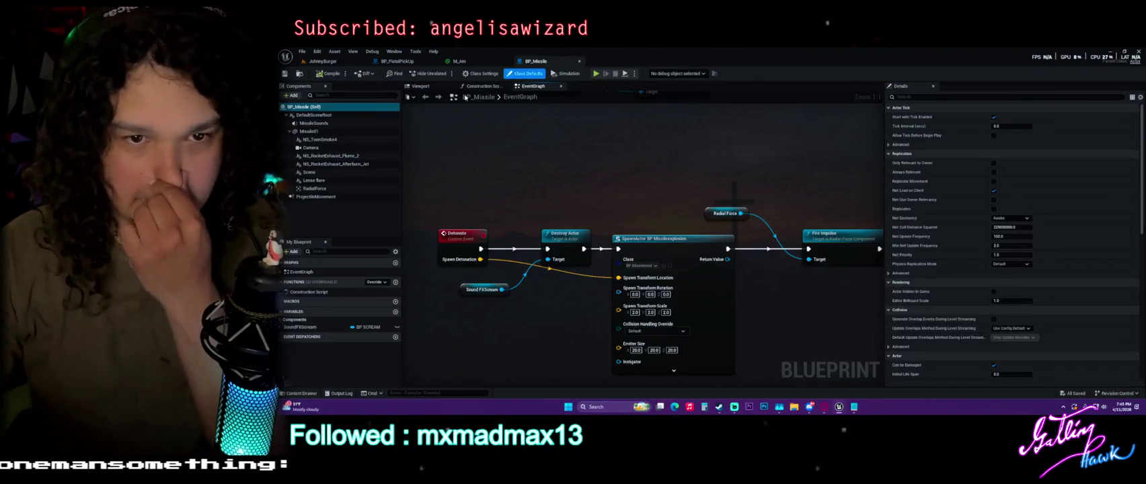
pyautogui.click(433, 89)
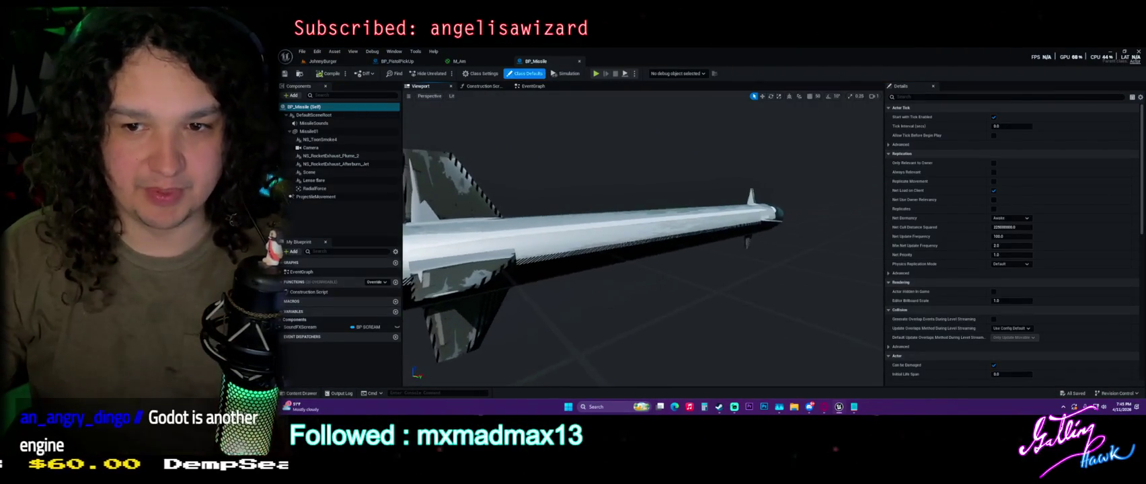
pyautogui.moveTo(581, 162); pyautogui.dragTo(609, 162)
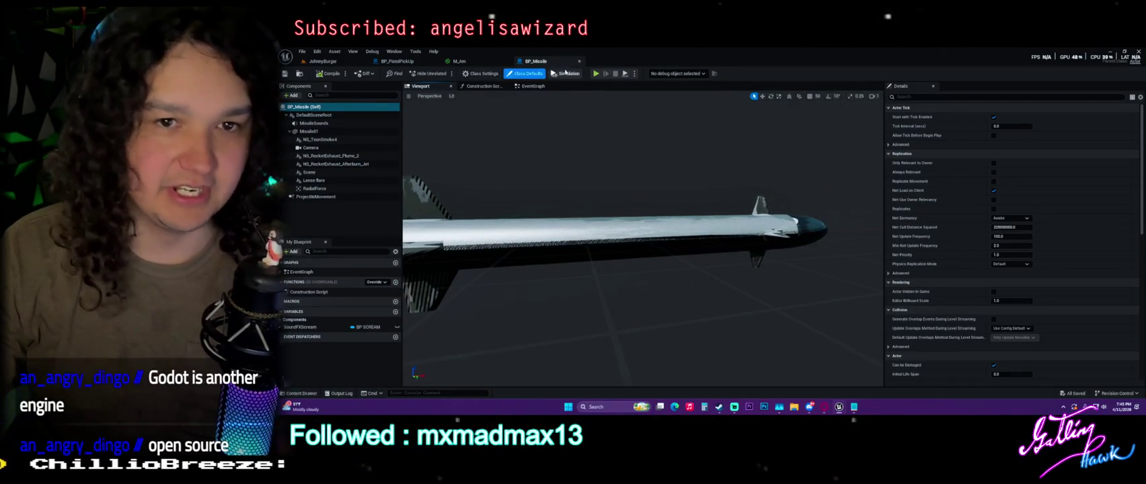
# Step: Close BP_Missile and fly the level view toward the weapon pickups
pyautogui.click(579, 62)
pyautogui.click(346, 63)
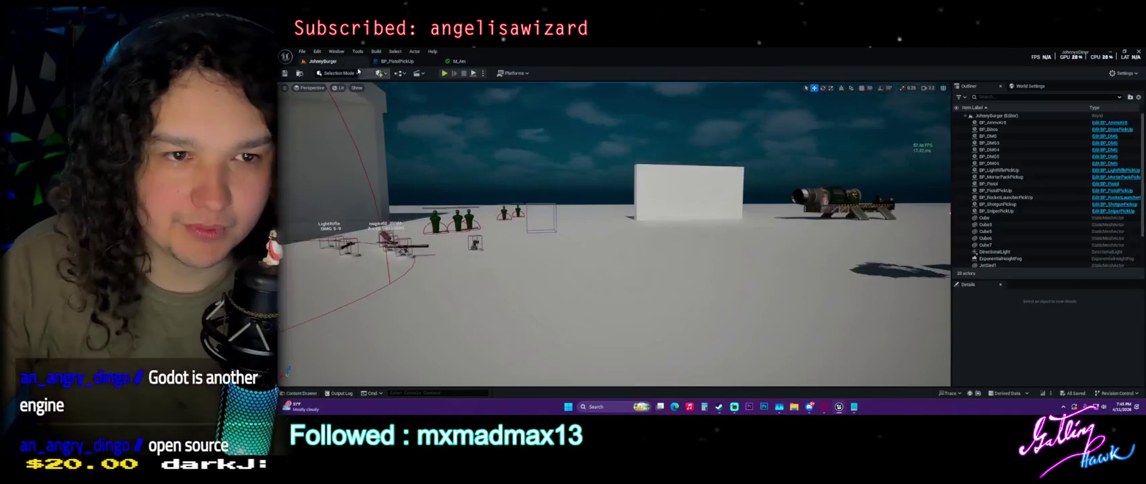
pyautogui.moveTo(575, 165)
pyautogui.mouseDown()
pyautogui.moveTo(514, 138)
pyautogui.moveTo(495, 112)
pyautogui.moveTo(558, 112)
pyautogui.moveTo(573, 138)
pyautogui.mouseUp()
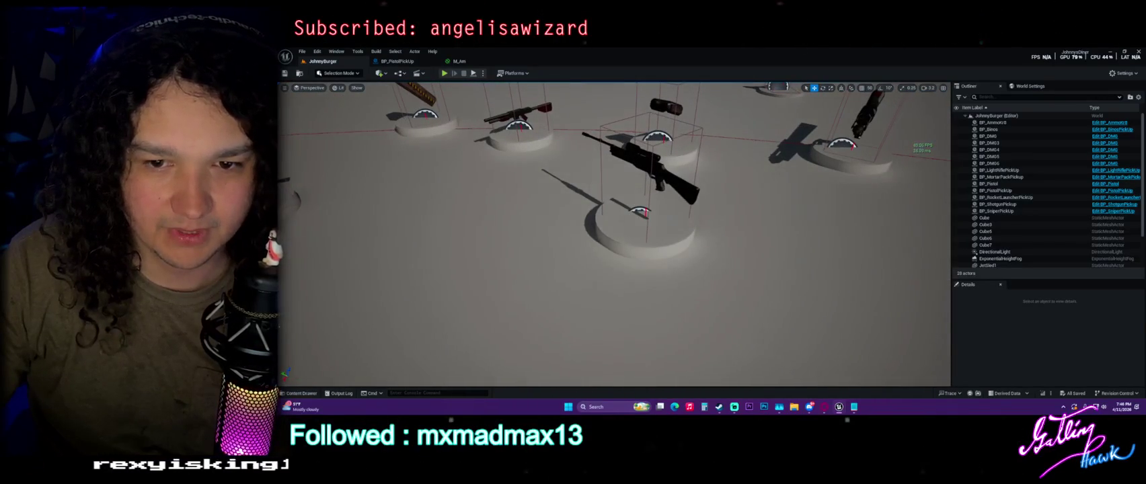
# Step: Open BP_SniperPickUp from the selected sniper pickup, shift its Get World Rotation node, and view the EventGraph
pyautogui.click(639, 165)
pyautogui.hotkey('ctrl', 'b')
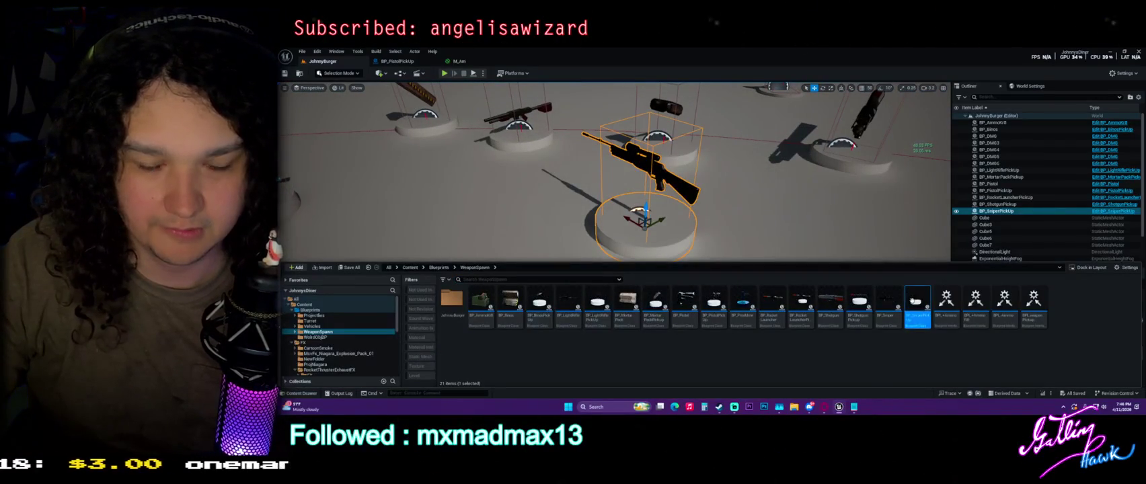
pyautogui.hotkey('ctrl', 'e')
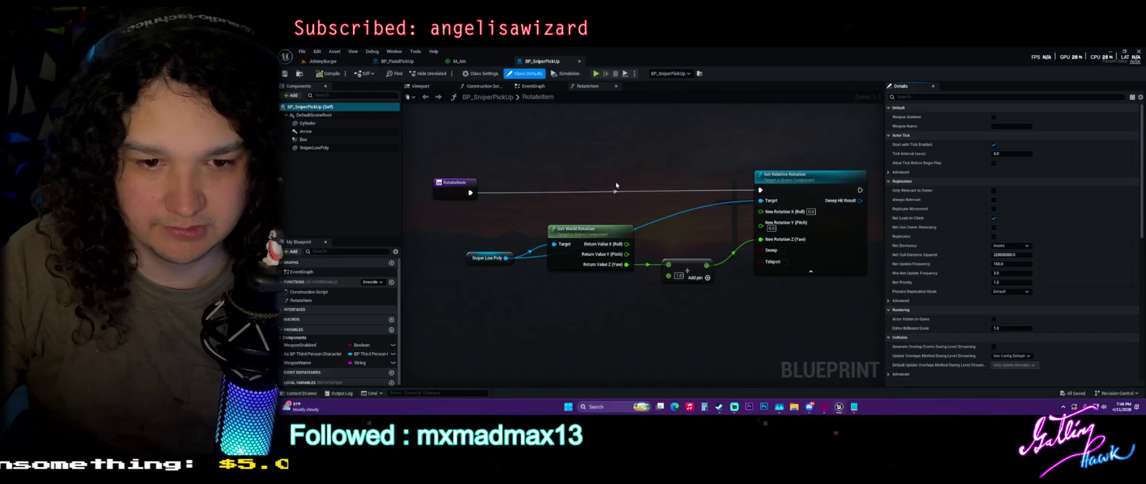
pyautogui.moveTo(585, 232); pyautogui.dragTo(570, 275)
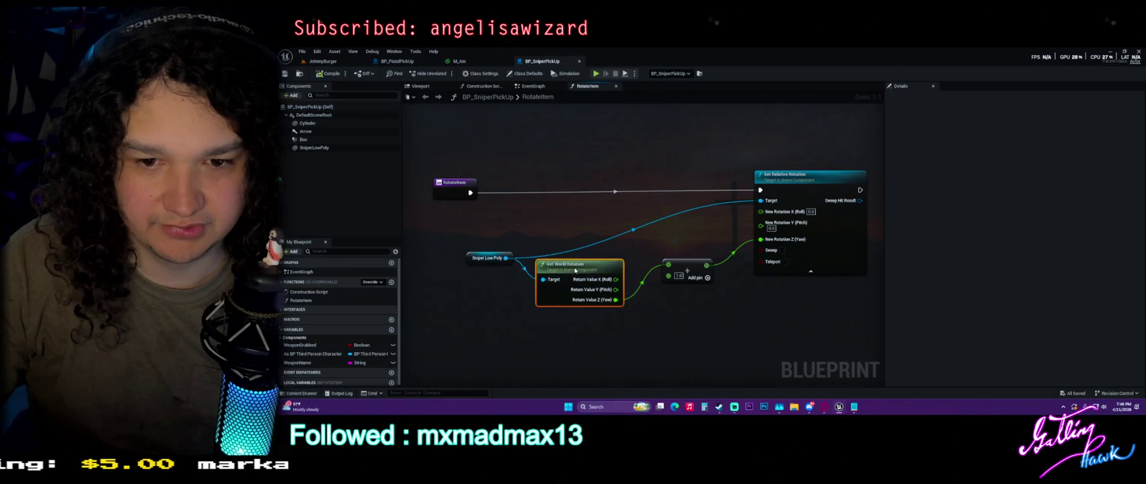
pyautogui.click(535, 86)
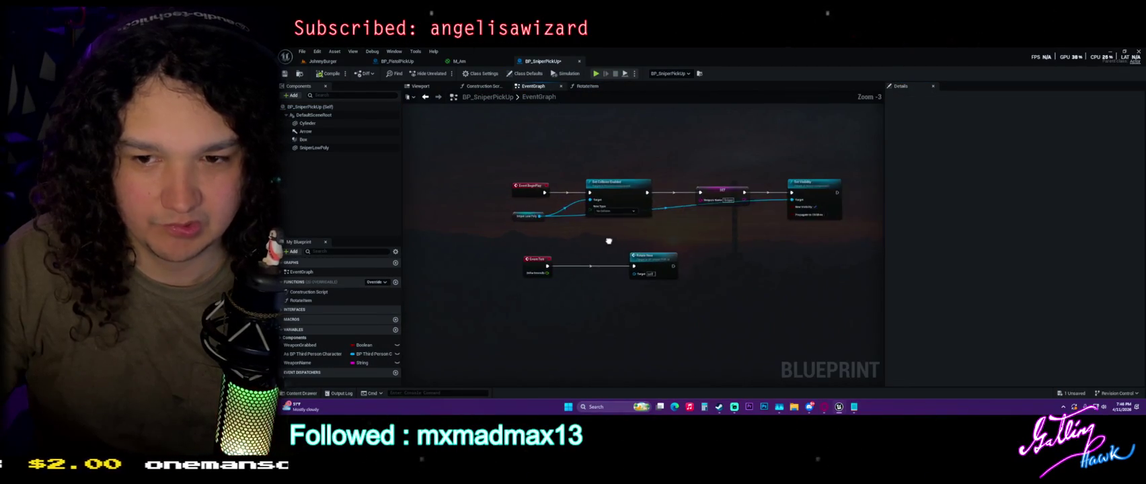
# Step: Return to the JohnnyBurger level and browse to the ThirdPerson Blueprints folder
pyautogui.click(349, 64)
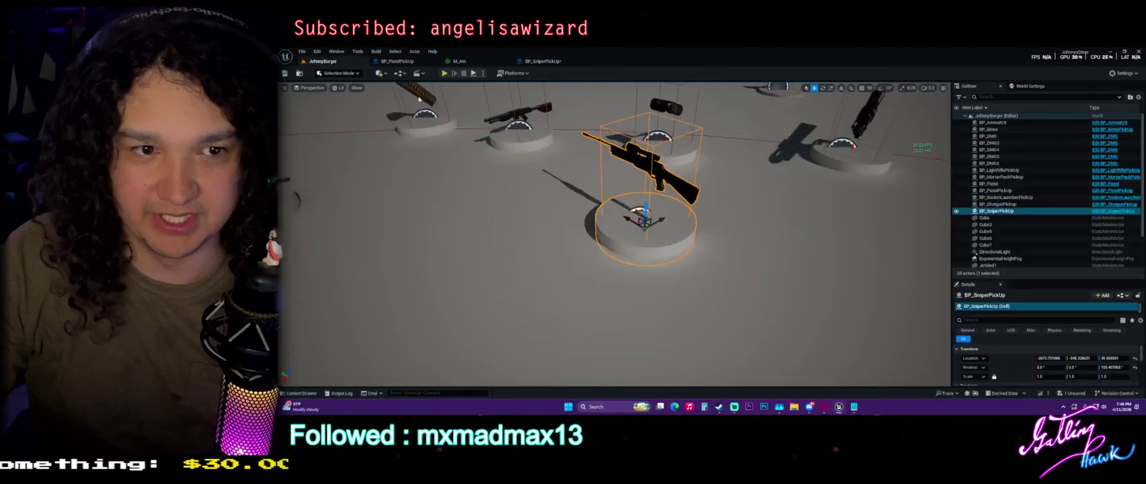
pyautogui.hotkey('ctrl', 'space')
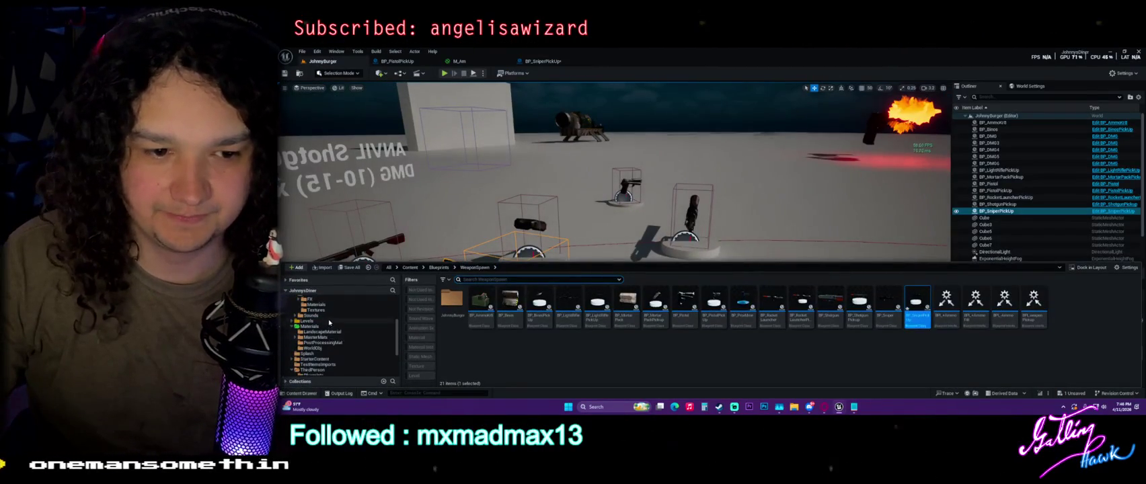
pyautogui.scroll(-3, 329, 323)
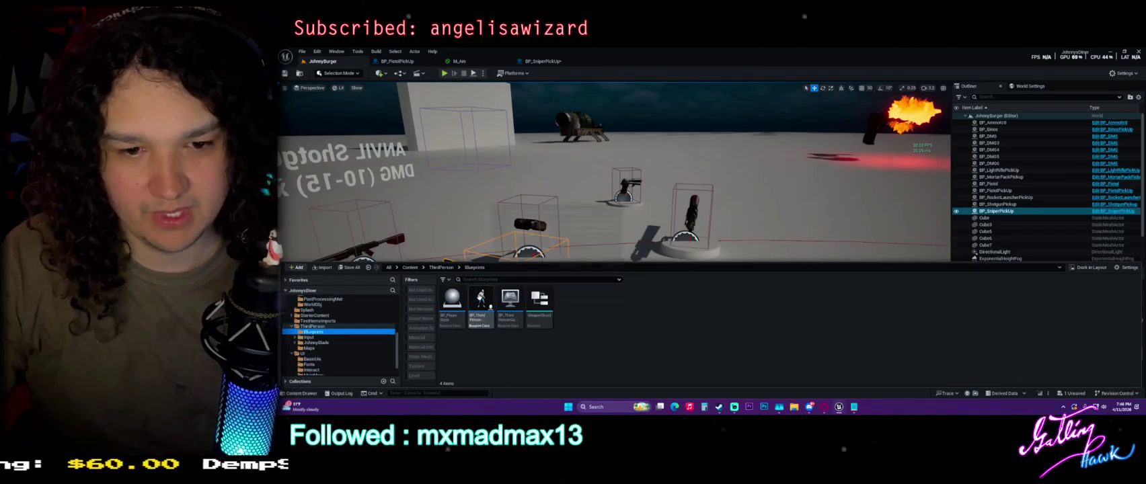
# Step: Open BP_ThirdPersonCharacter, center its Fire and Update Ammo Count nodes, and jump into BP_Pistol's Fire event
pyautogui.click(481, 301)
pyautogui.doubleClick(482, 301)
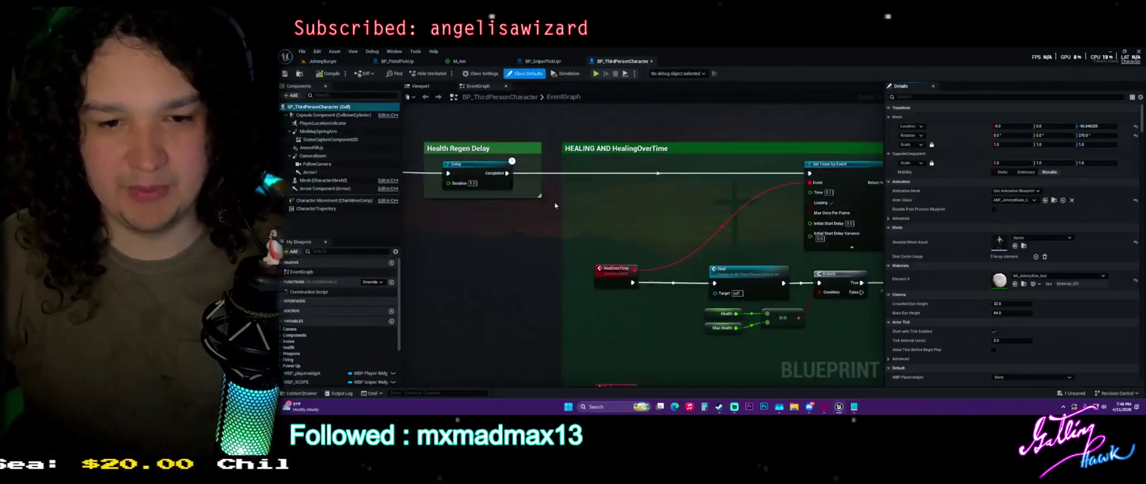
pyautogui.scroll(-5, 597, 213)
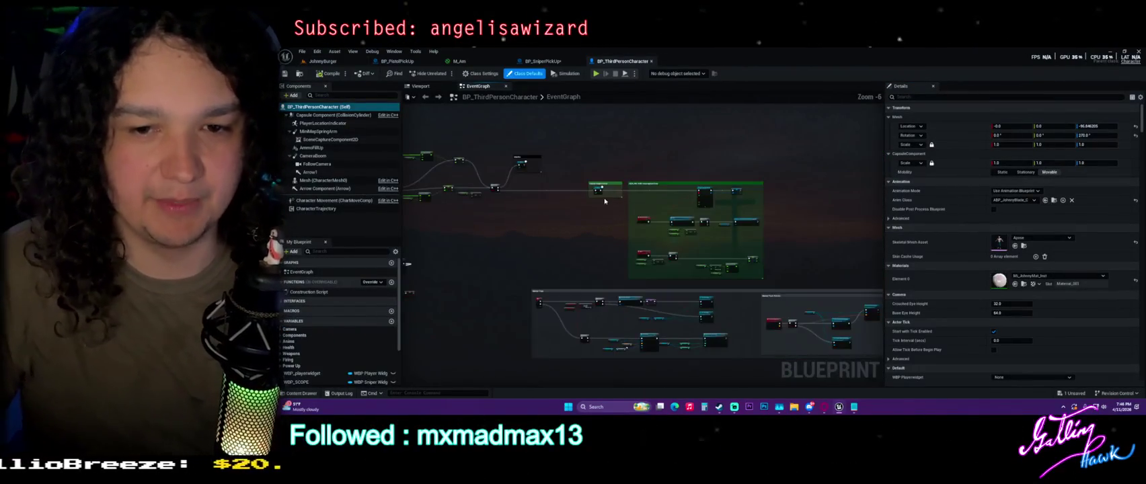
pyautogui.moveTo(623, 189); pyautogui.dragTo(631, 208)
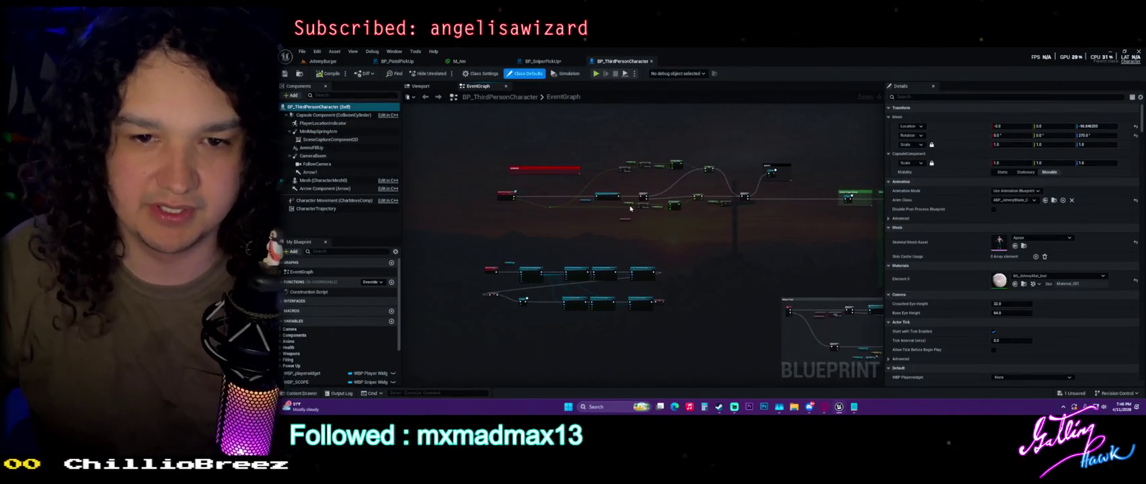
pyautogui.scroll(2, 790, 225)
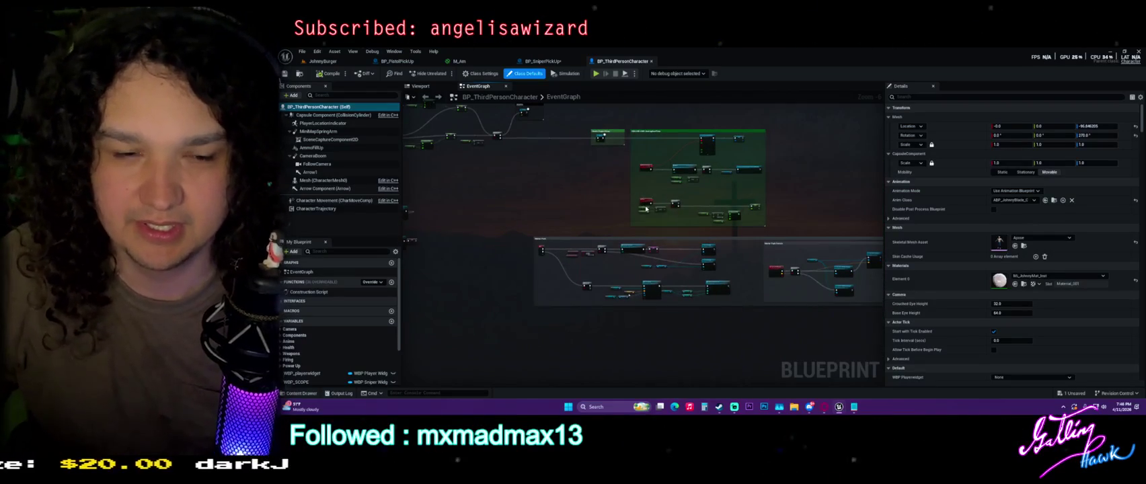
pyautogui.scroll(-3, 580, 230)
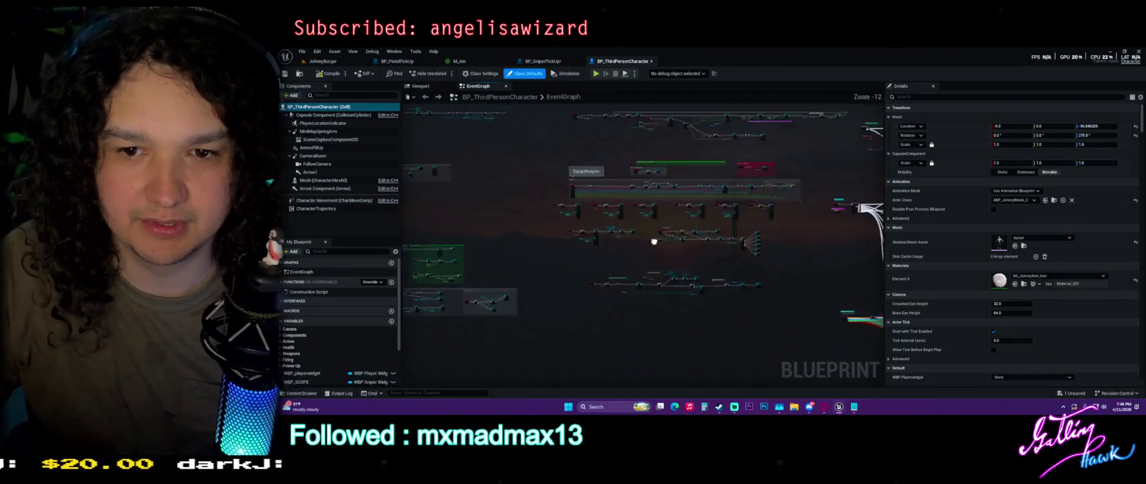
pyautogui.scroll(9, 640, 245)
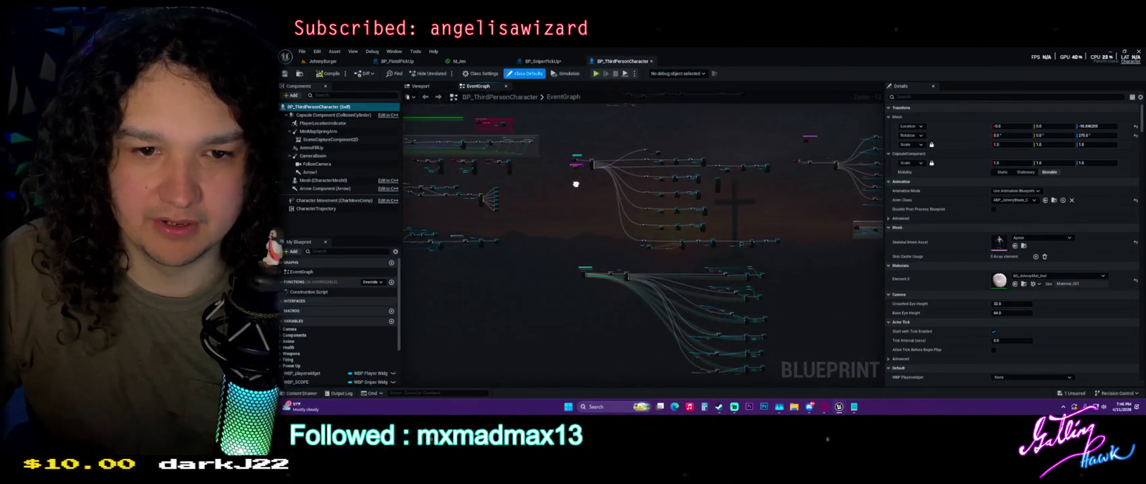
pyautogui.moveTo(823, 195); pyautogui.dragTo(655, 195)
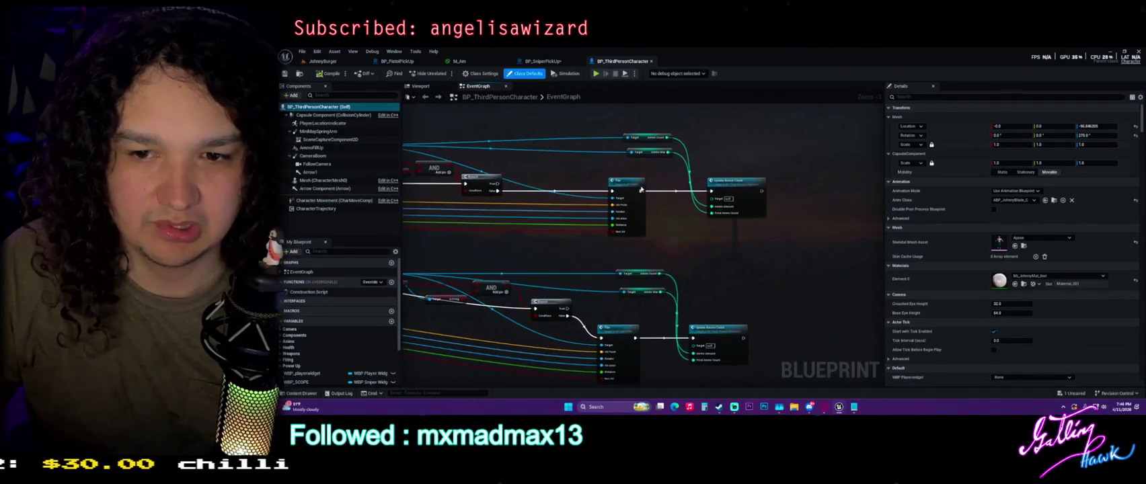
pyautogui.doubleClick(628, 189)
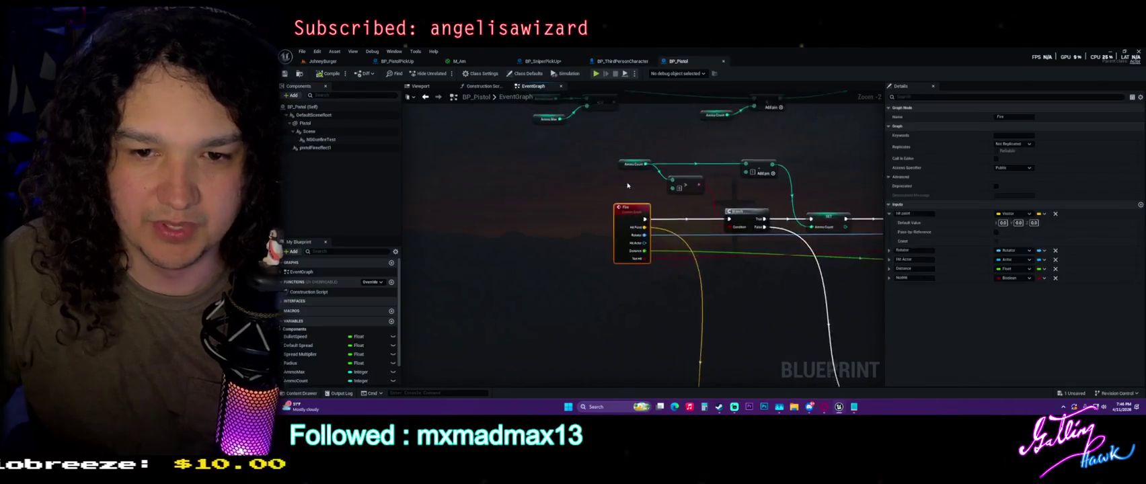
# Step: Inspect the SET Min DMG and SET Max DMG nodes in BP_Pistol's EventGraph
pyautogui.click(628, 186)
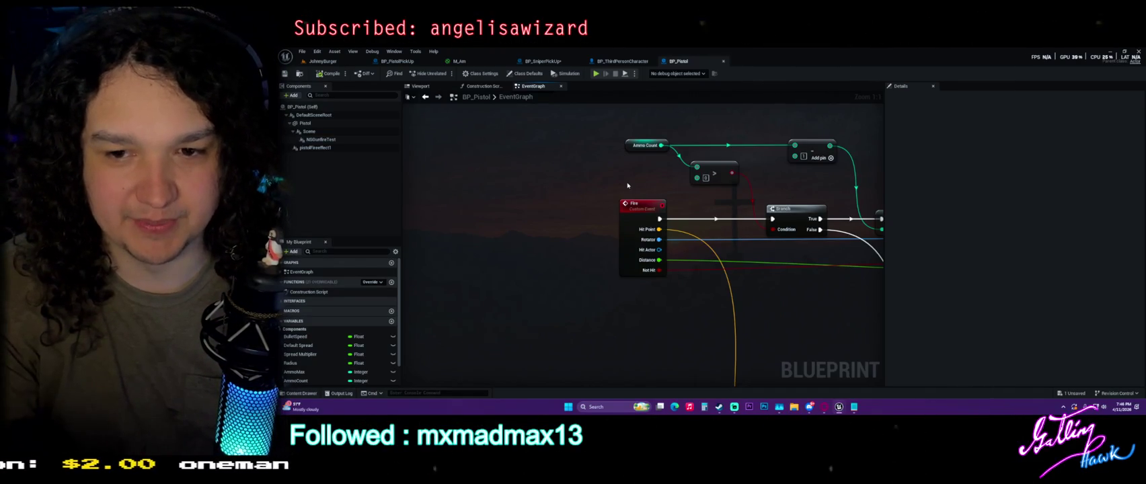
pyautogui.scroll(-5, 628, 186)
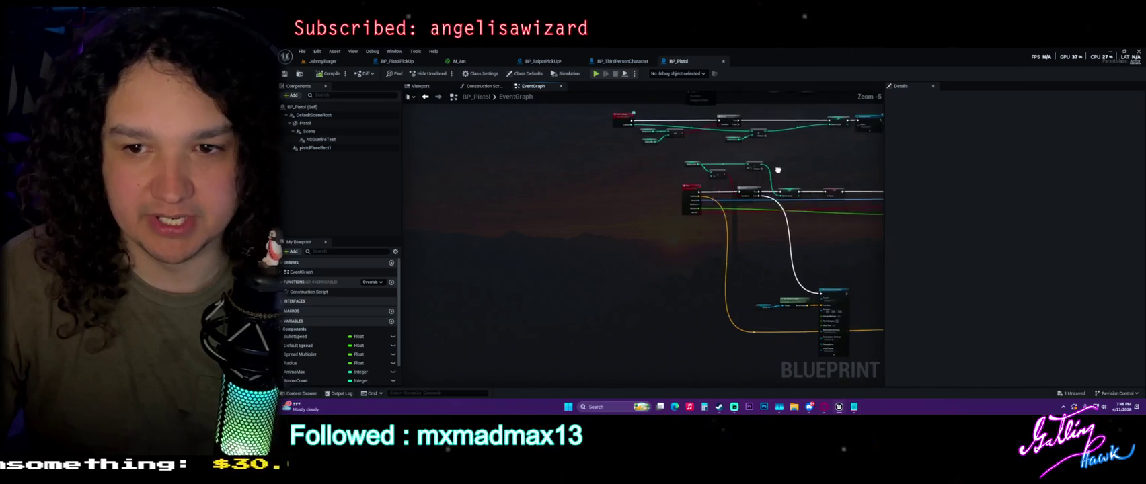
pyautogui.scroll(5, 534, 183)
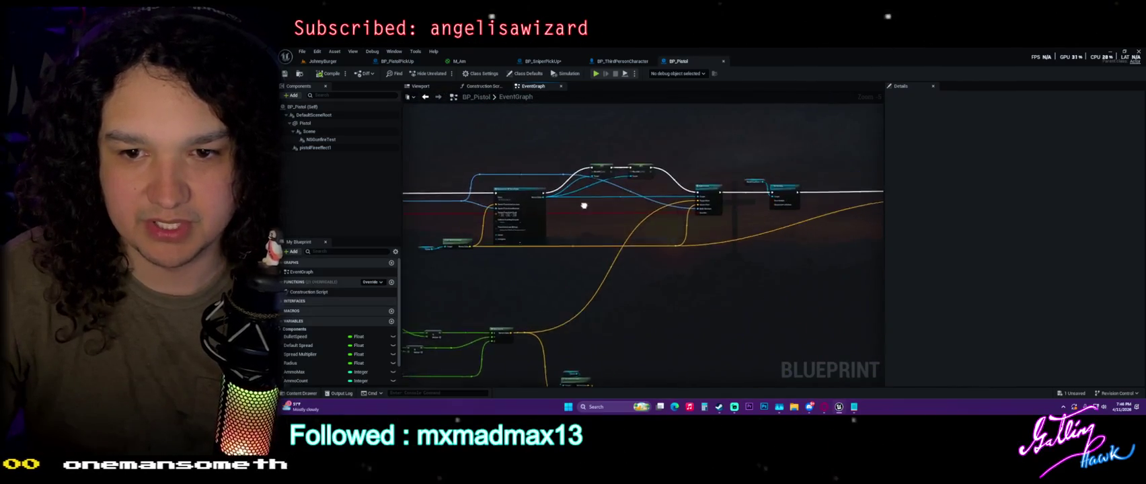
pyautogui.moveTo(608, 193); pyautogui.dragTo(669, 243)
pyautogui.click(622, 182)
pyautogui.click(726, 181)
pyautogui.click(607, 156)
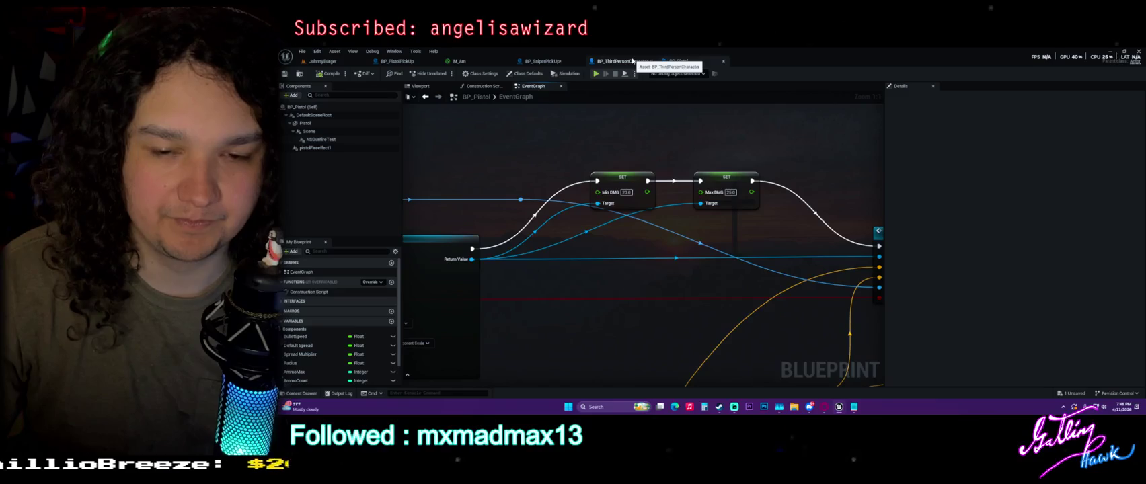
# Step: Open BP_PistolBullet from the Bullet Travel node and show its 3D preview
pyautogui.scroll(-1, 591, 294)
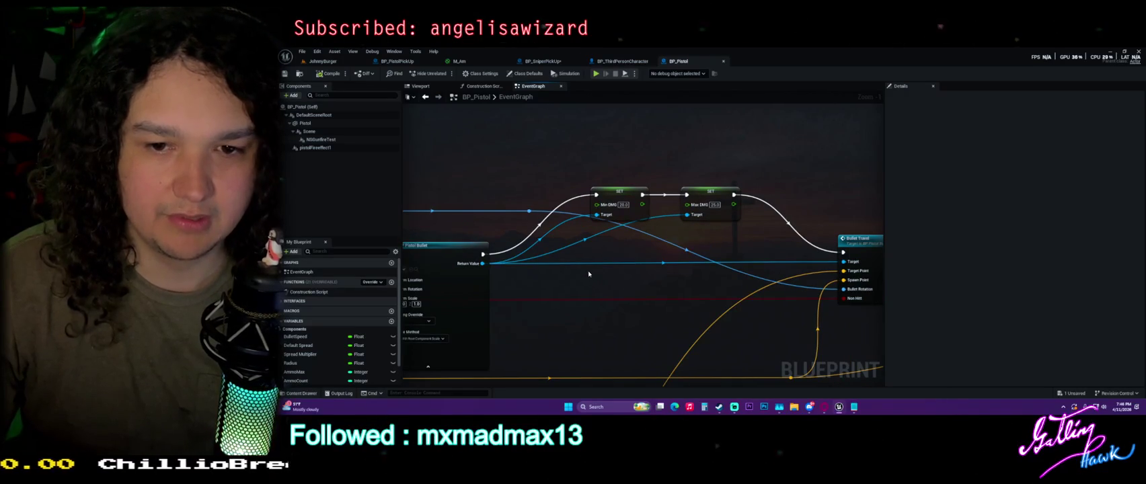
pyautogui.moveTo(749, 209); pyautogui.dragTo(598, 188)
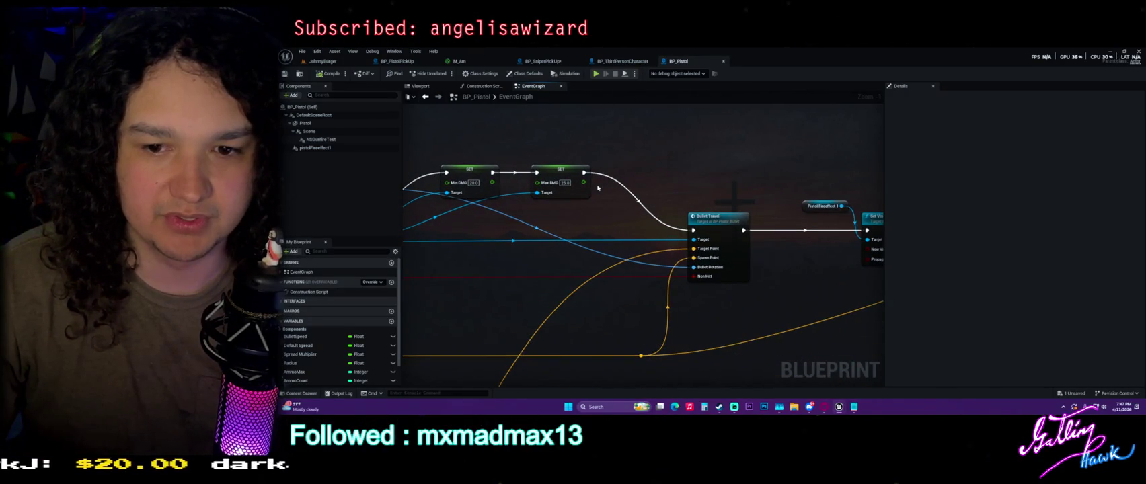
pyautogui.moveTo(491, 237)
pyautogui.mouseDown()
pyautogui.moveTo(541, 237)
pyautogui.moveTo(493, 228)
pyautogui.mouseUp()
pyautogui.click(719, 212)
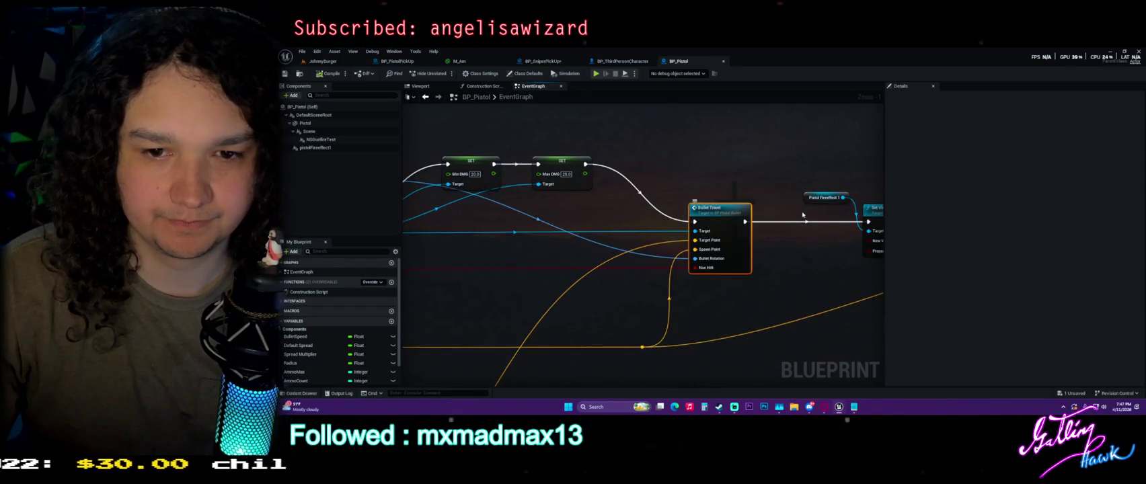
pyautogui.doubleClick(719, 212)
pyautogui.click(420, 86)
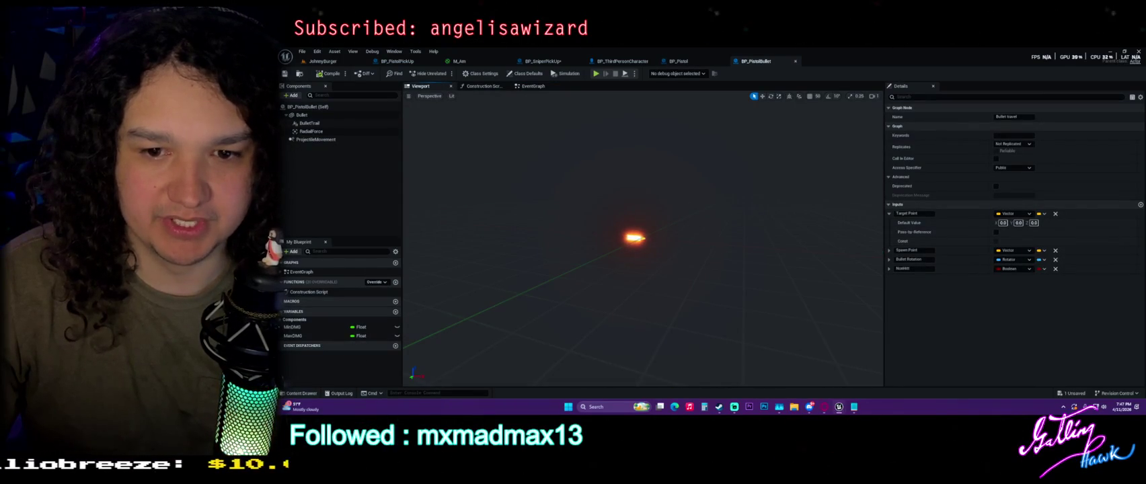
# Step: Select and examine the Random Float in Range damage nodes in BP_PistolBullet's event graph
pyautogui.click(532, 86)
pyautogui.scroll(-4, 604, 219)
pyautogui.scroll(4, 664, 245)
pyautogui.moveTo(533, 187); pyautogui.dragTo(774, 264)
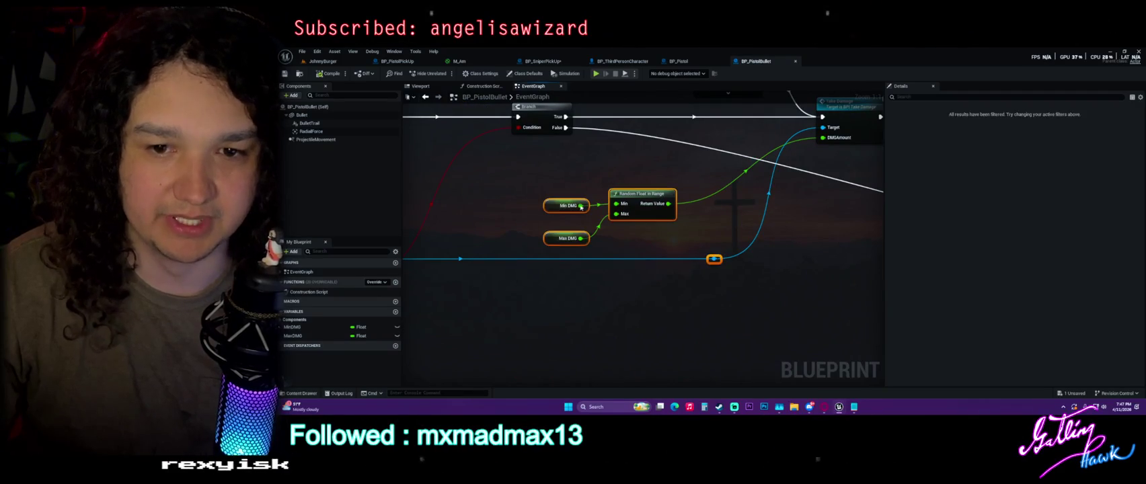
pyautogui.scroll(-5, 705, 310)
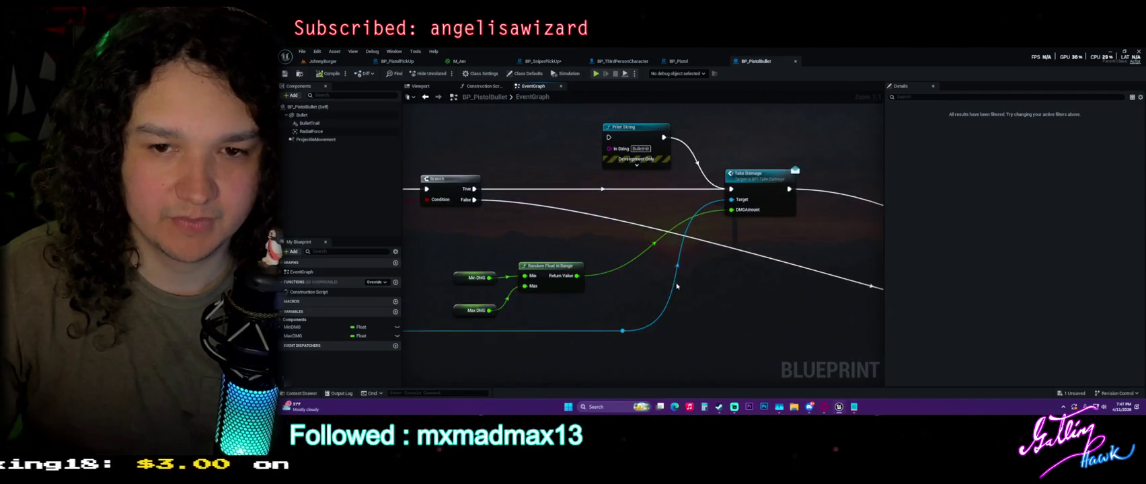
pyautogui.moveTo(700, 343); pyautogui.dragTo(738, 230)
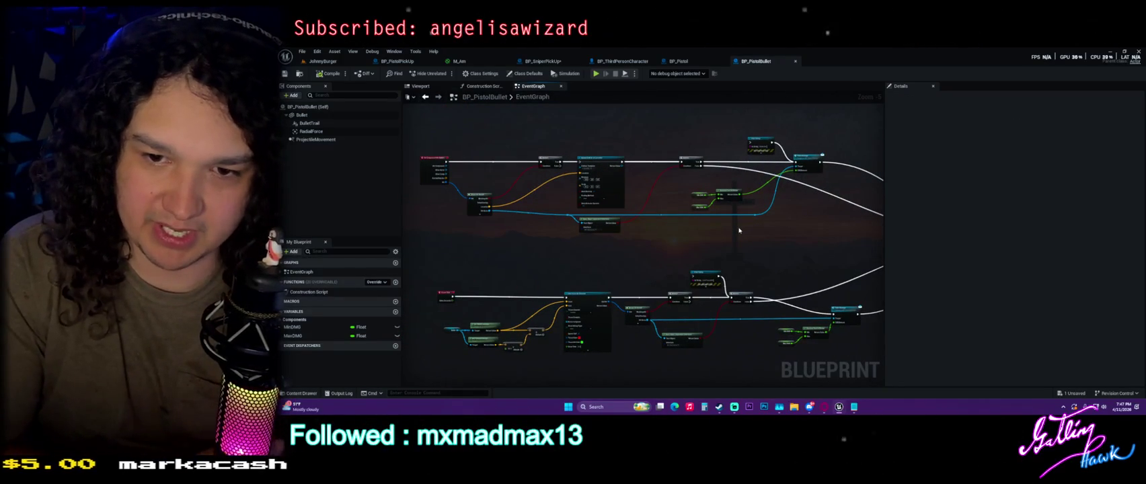
# Step: Check the Event Tick line-trace nodes, glance at the bullet preview, then return to JohnnyBurger
pyautogui.scroll(5, 706, 235)
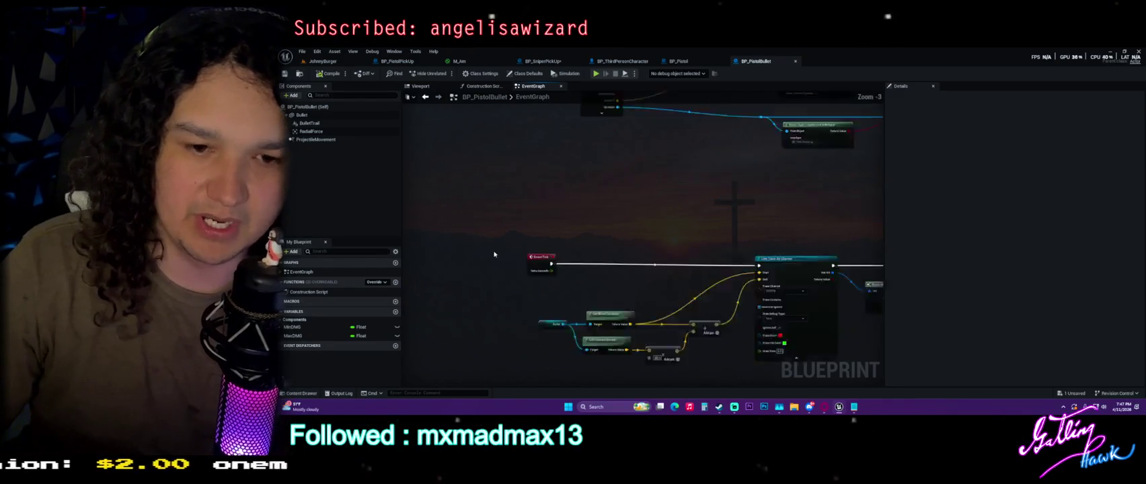
pyautogui.scroll(-3, 503, 257)
pyautogui.scroll(3, 471, 263)
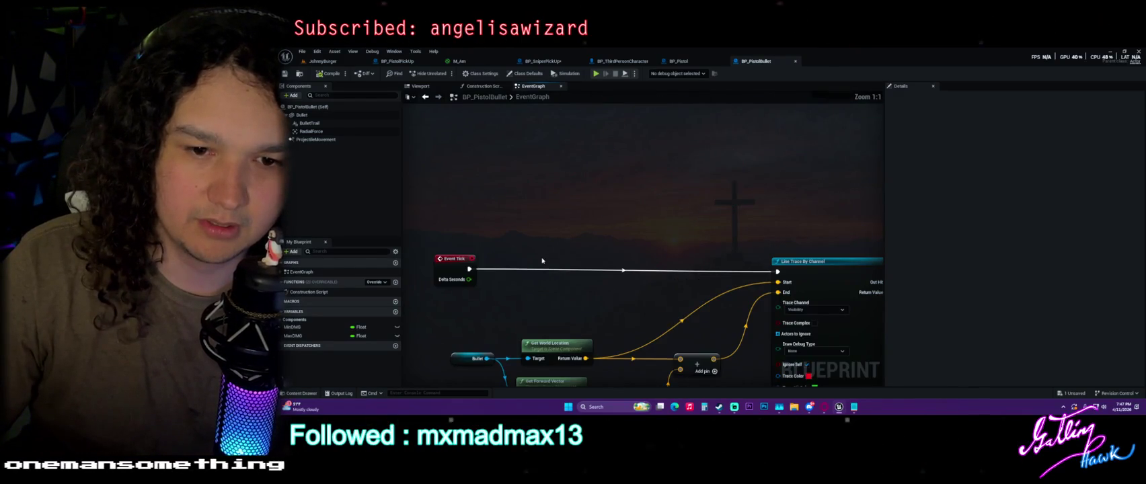
pyautogui.click(452, 265)
pyautogui.scroll(-6, 541, 167)
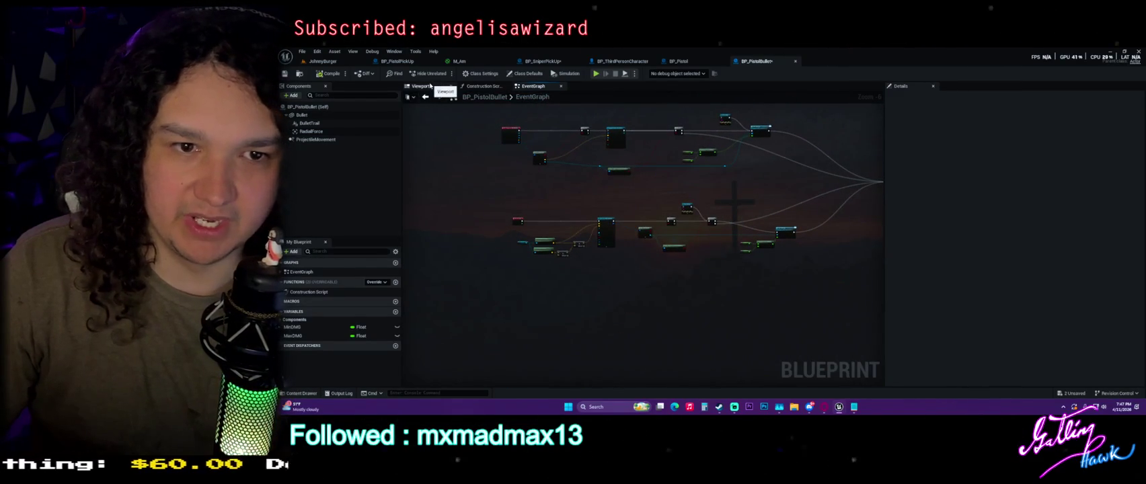
pyautogui.click(424, 86)
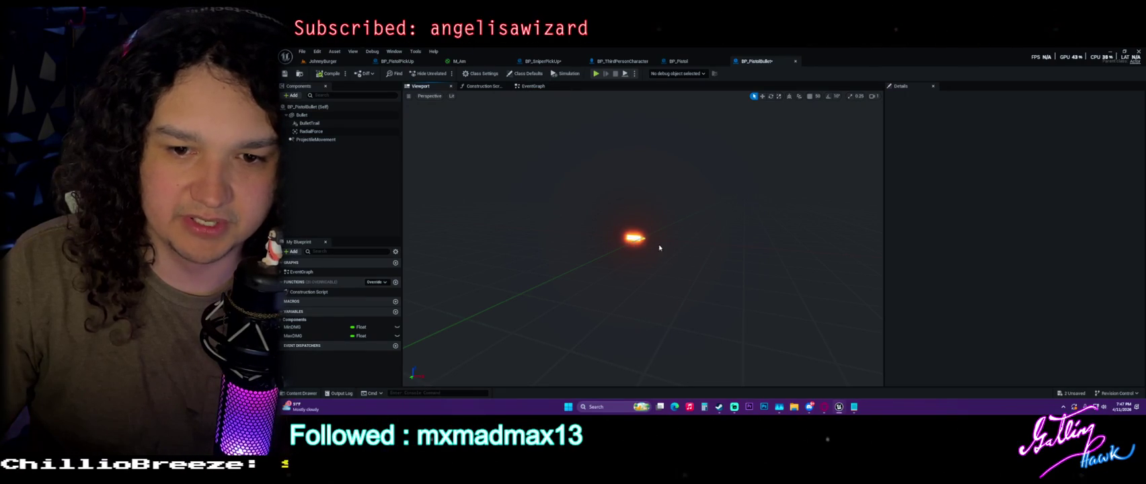
pyautogui.click(533, 86)
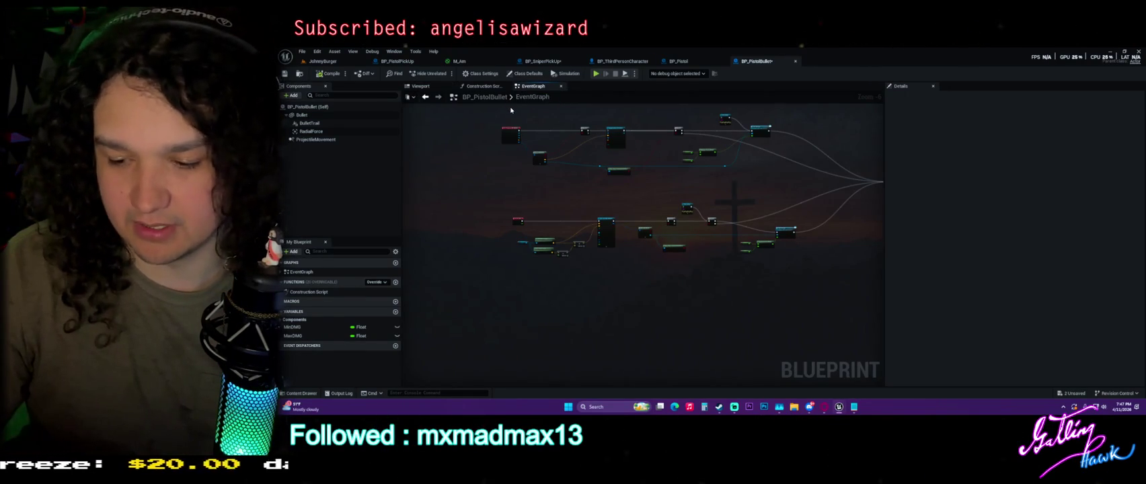
pyautogui.click(340, 62)
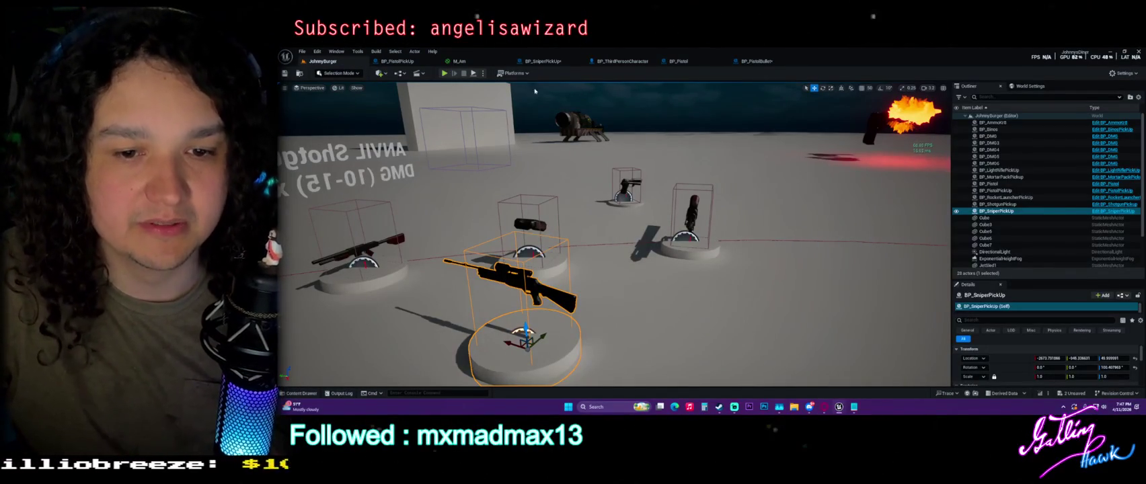
# Step: Deselect BP_SniperPickUp in JohnnyBurger and bring up the BP_PistolPickUp blueprint
pyautogui.click(613, 103)
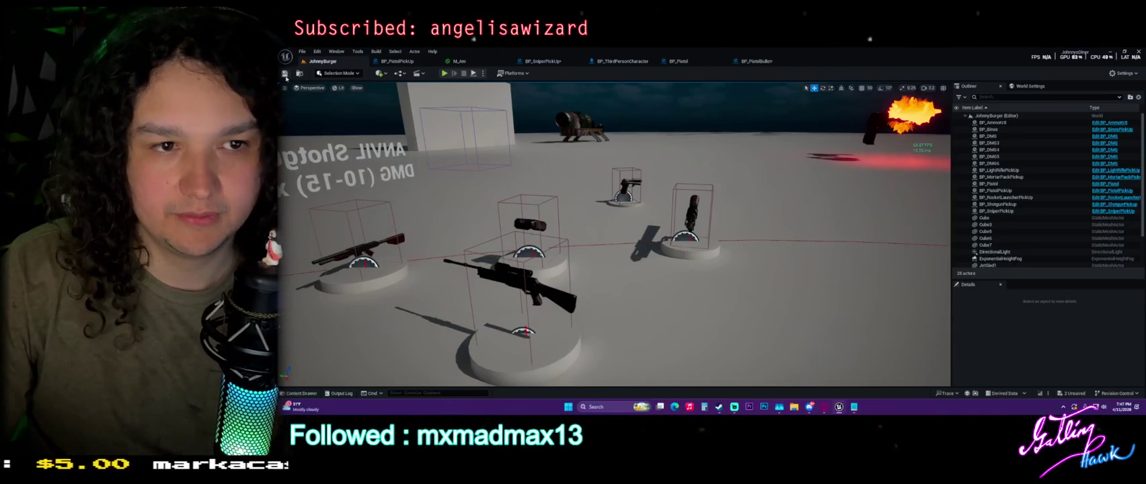
pyautogui.click(405, 61)
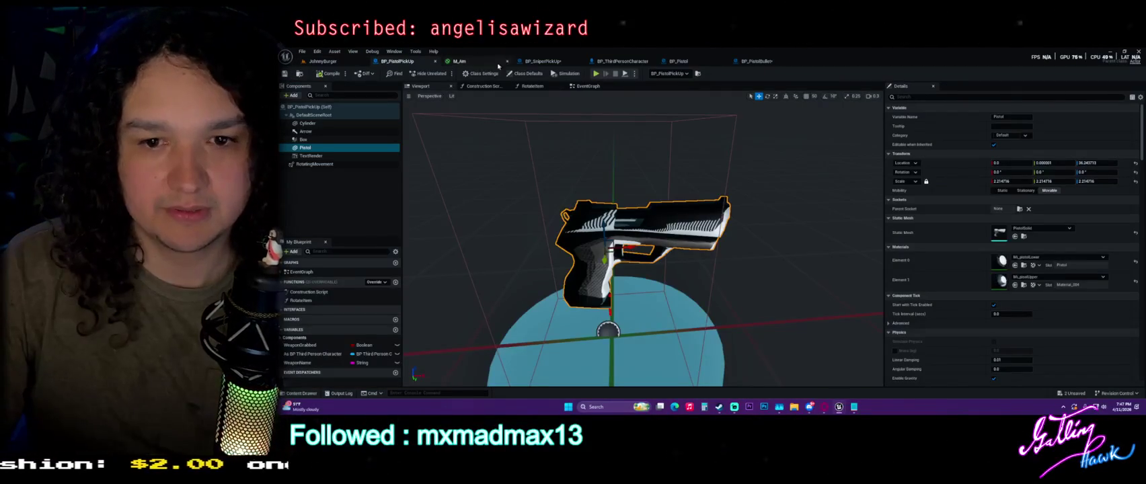
# Step: Deselect the pistol mesh, then show BP_ThirdPersonCharacter's viewport with the character model
pyautogui.click(674, 196)
pyautogui.moveTo(674, 196)
pyautogui.mouseDown()
pyautogui.moveTo(659, 196)
pyautogui.moveTo(765, 221)
pyautogui.moveTo(737, 205)
pyautogui.mouseUp()
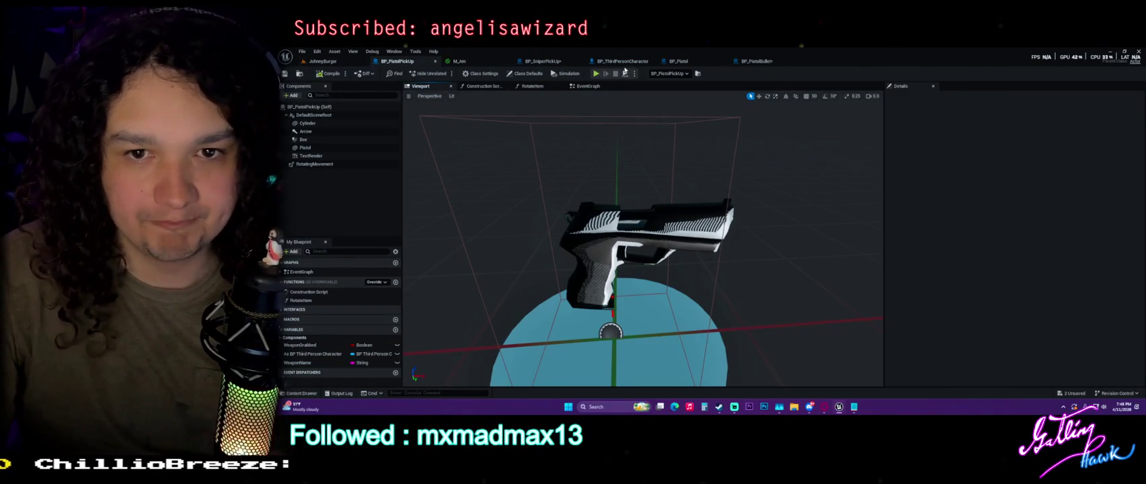
pyautogui.click(622, 61)
pyautogui.click(420, 86)
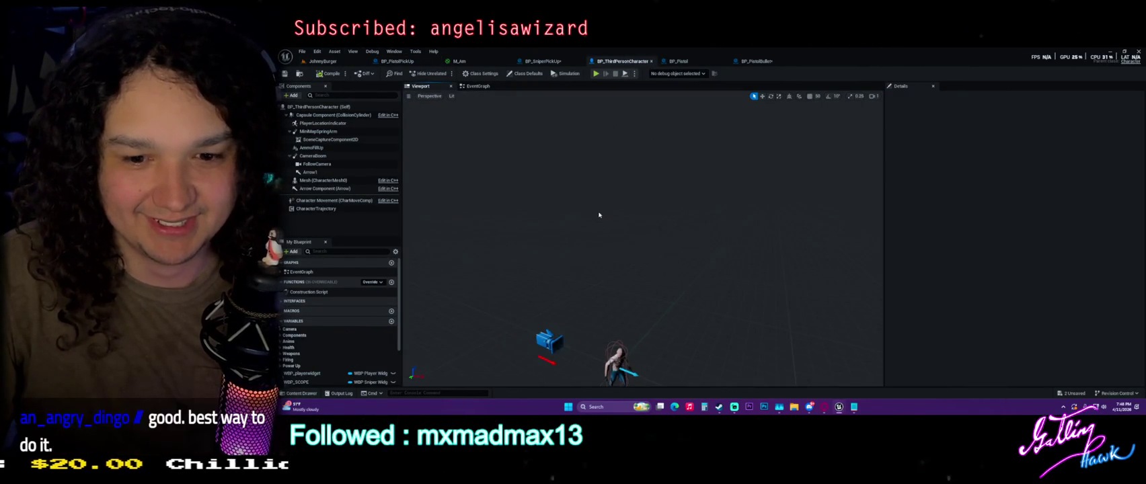
pyautogui.press('f')
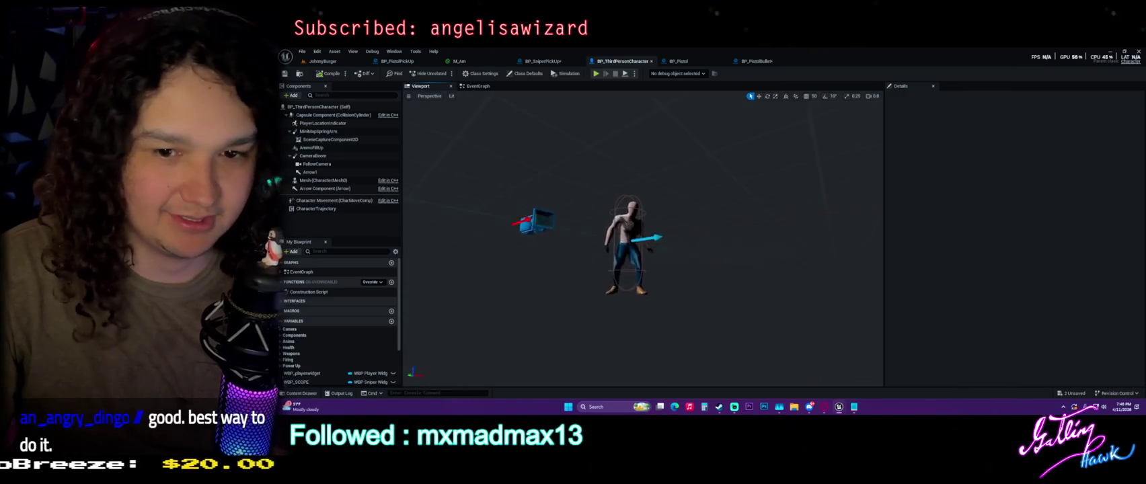
pyautogui.scroll(10, 629, 242)
pyautogui.moveTo(598, 215); pyautogui.dragTo(599, 215)
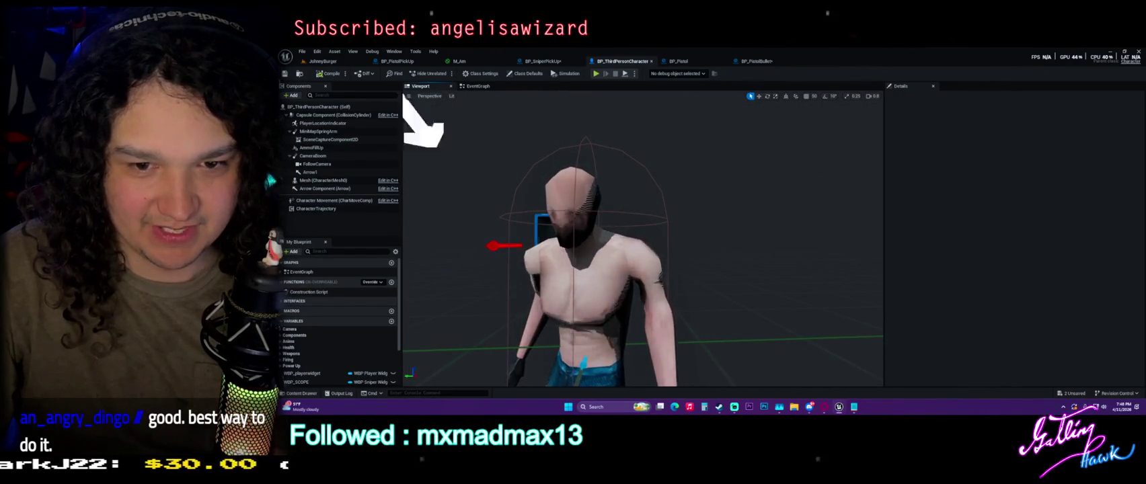
pyautogui.moveTo(453, 93); pyautogui.dragTo(453, 93)
pyautogui.scroll(-2, 625, 255)
pyautogui.moveTo(741, 171); pyautogui.dragTo(848, 172)
pyautogui.moveTo(775, 177); pyautogui.dragTo(783, 172)
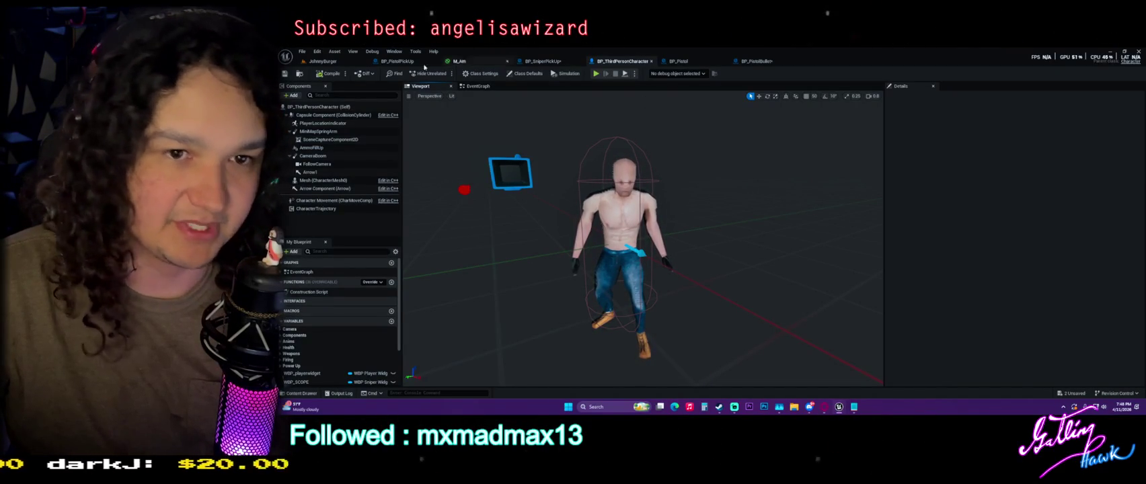
# Step: Start Play-In-Editor and run the character through the parking structure and past the buildings
pyautogui.hotkey('alt', 'p')
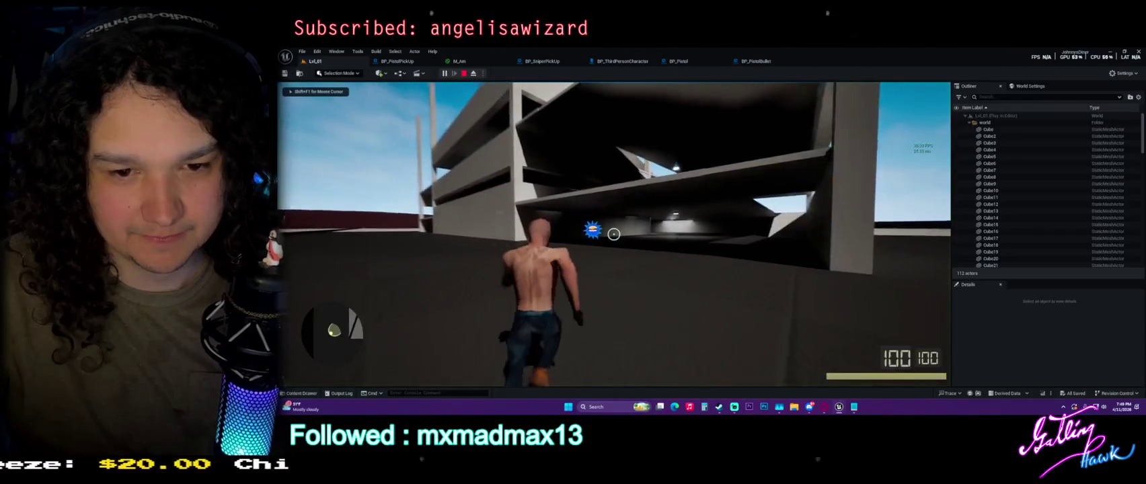
pyautogui.press('w')
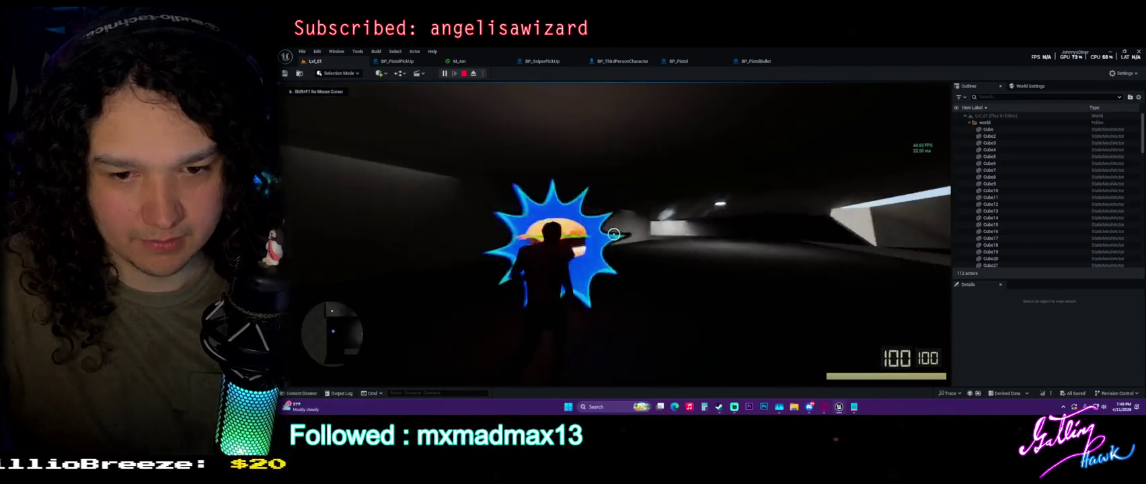
pyautogui.press('s')
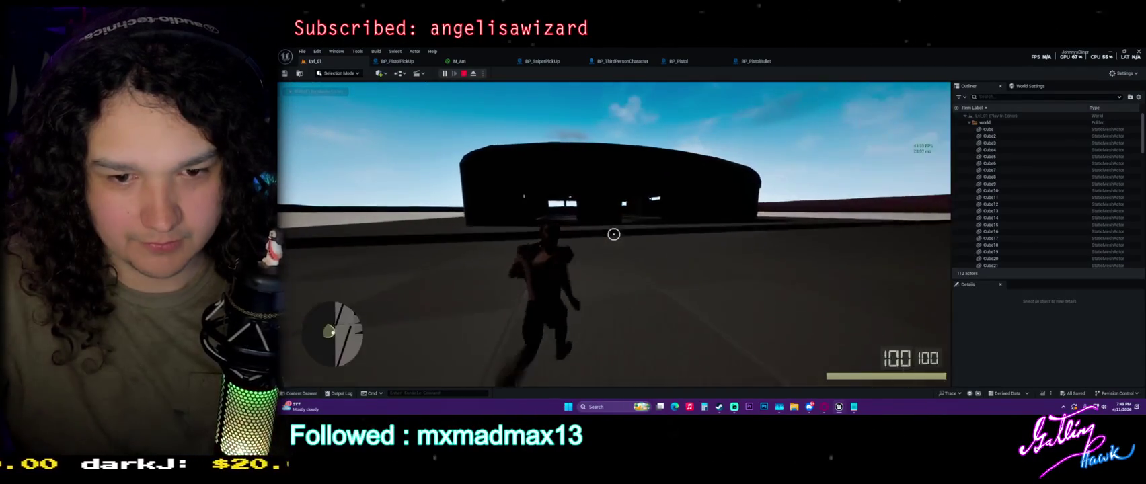
pyautogui.press('w')
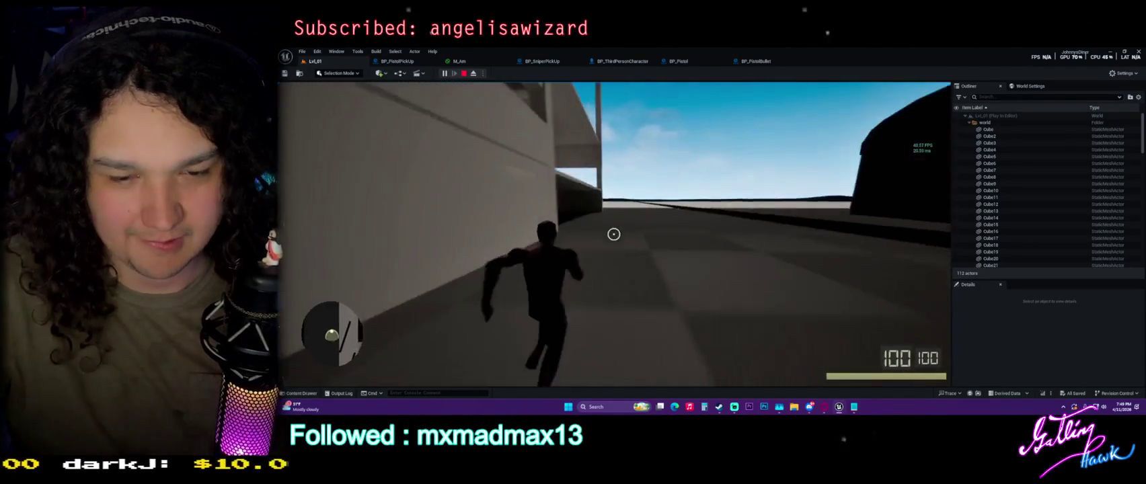
pyautogui.press('s')
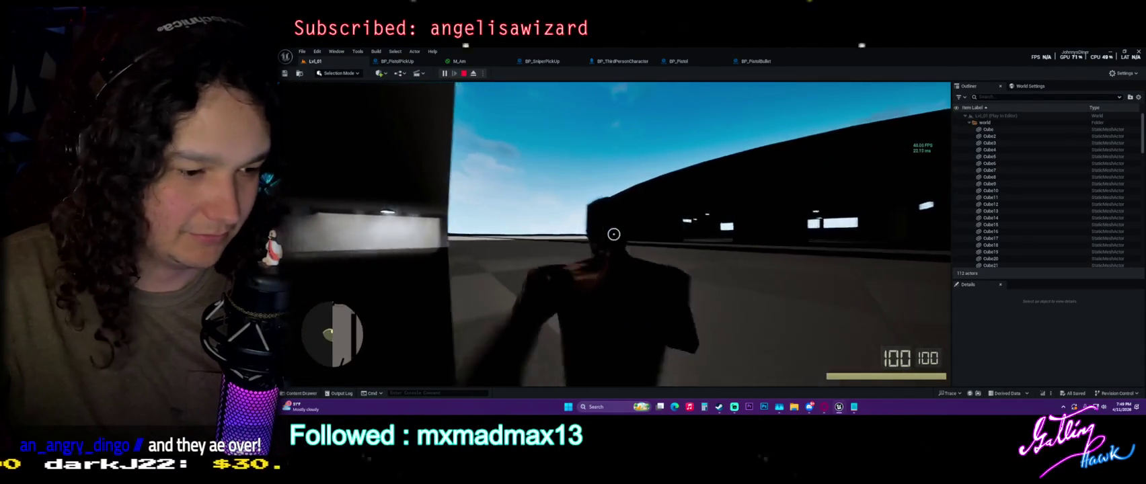
pyautogui.press('w')
pyautogui.press('w')
pyautogui.press('w')
pyautogui.press('w')
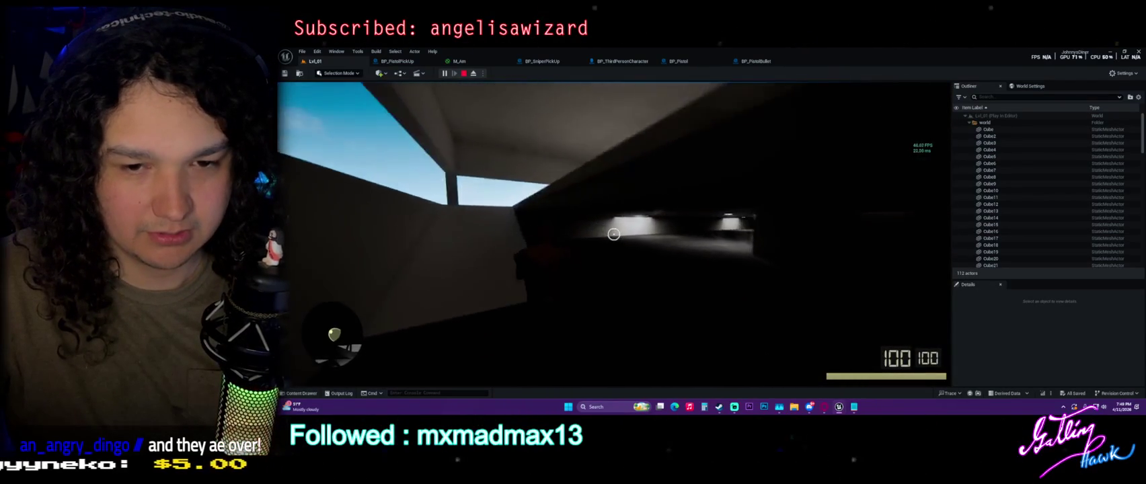
pyautogui.press('w')
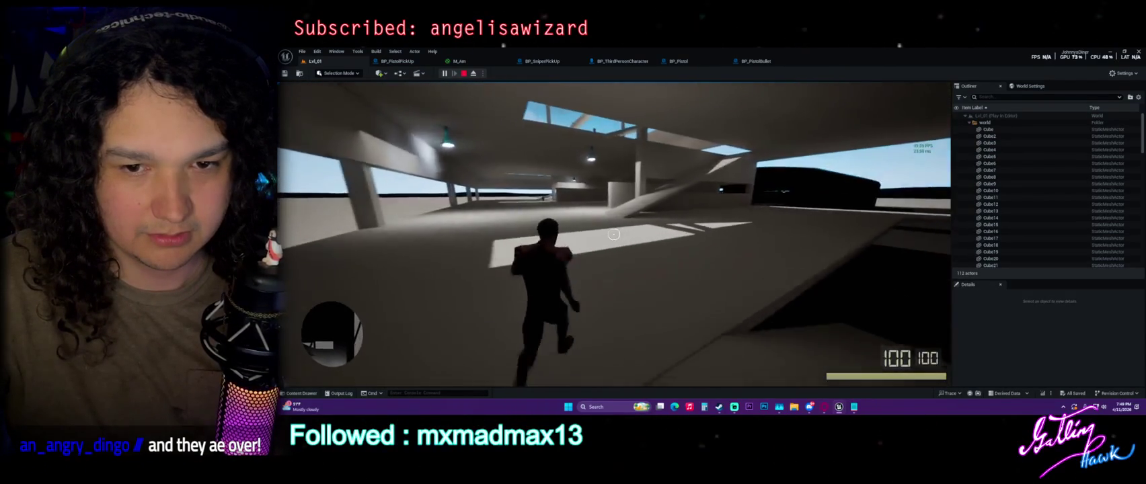
pyautogui.press('w')
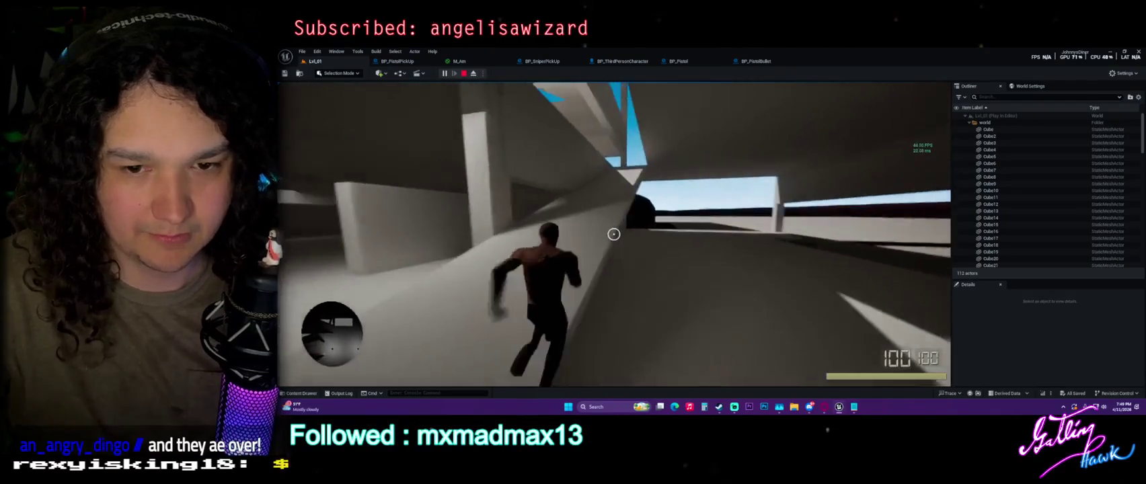
pyautogui.press('w')
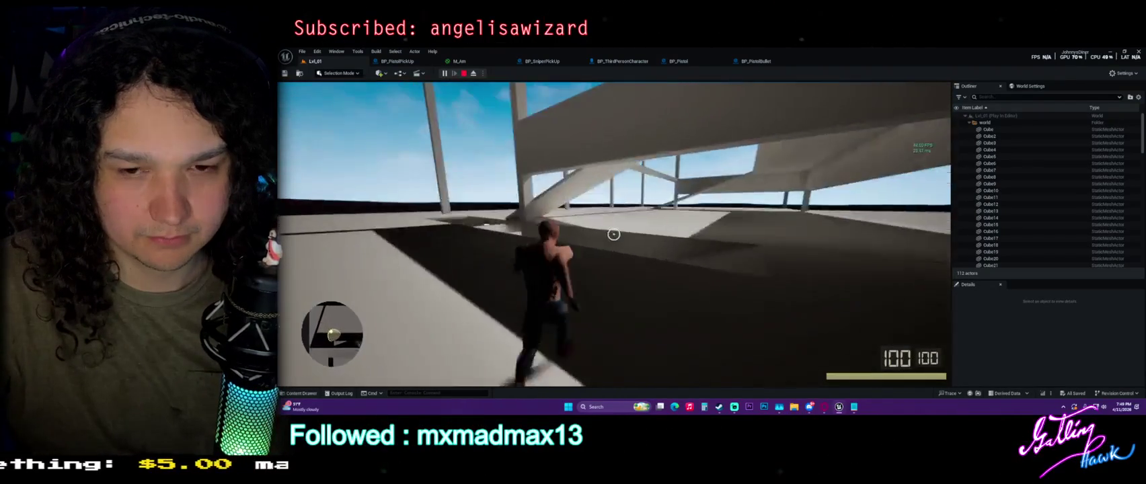
pyautogui.press('w')
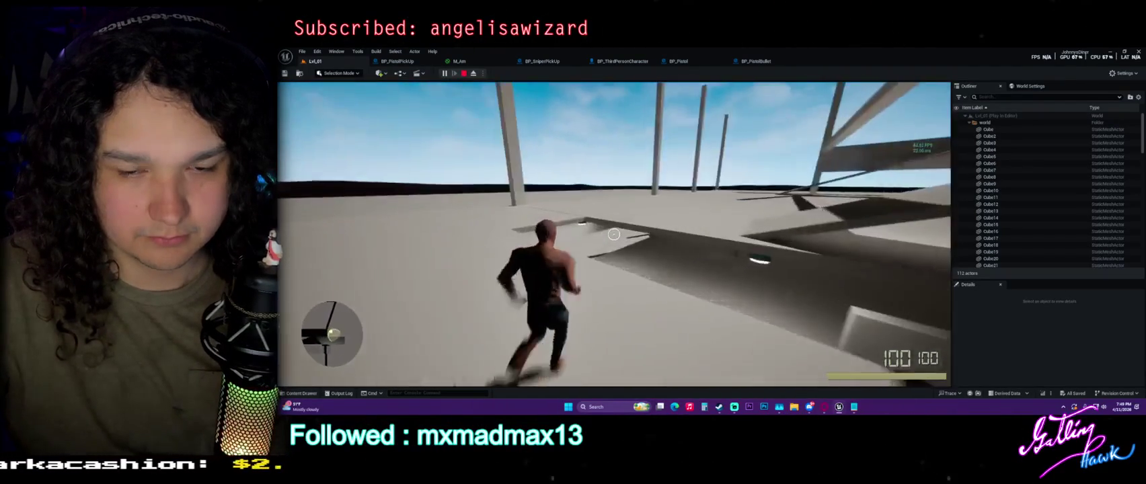
pyautogui.press('w')
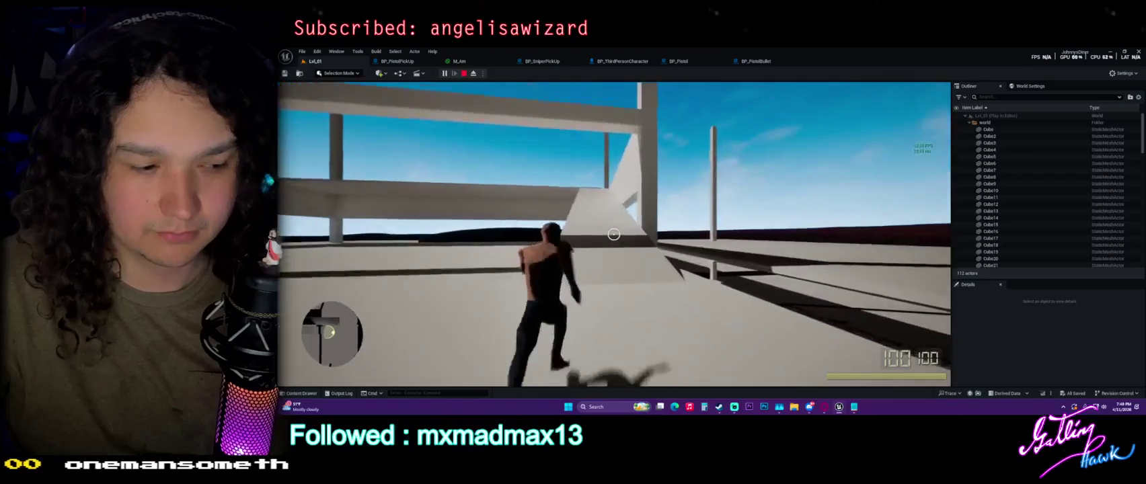
pyautogui.press('w')
pyautogui.press('w')
pyautogui.press('w')
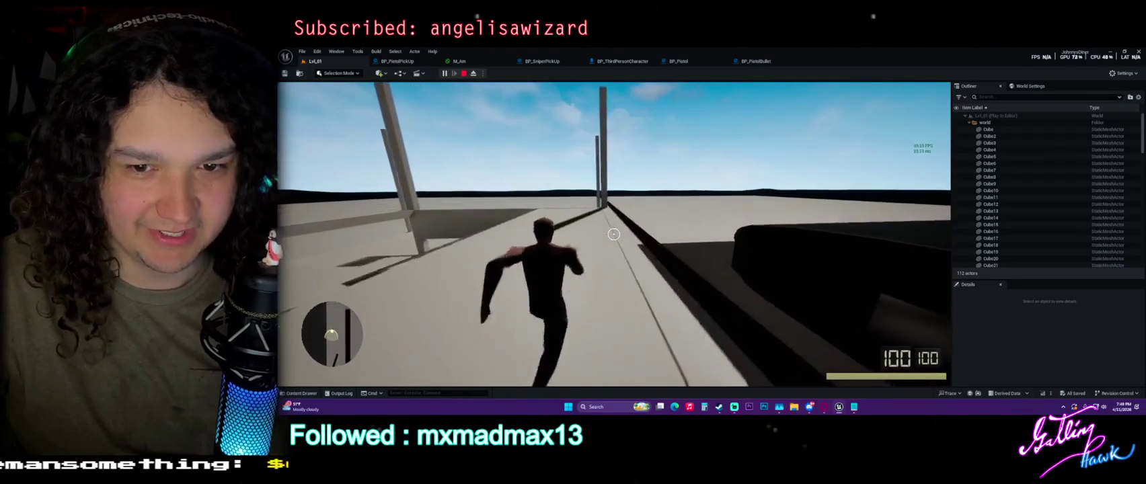
# Step: Keep running under the overhead ramps and out onto the street, then end the play session
pyautogui.press('w')
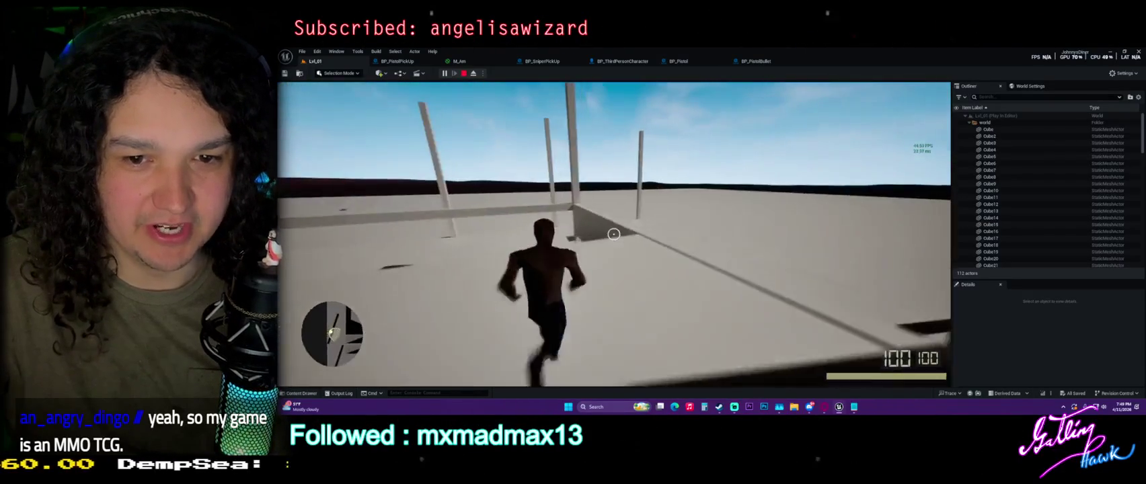
pyautogui.press('w')
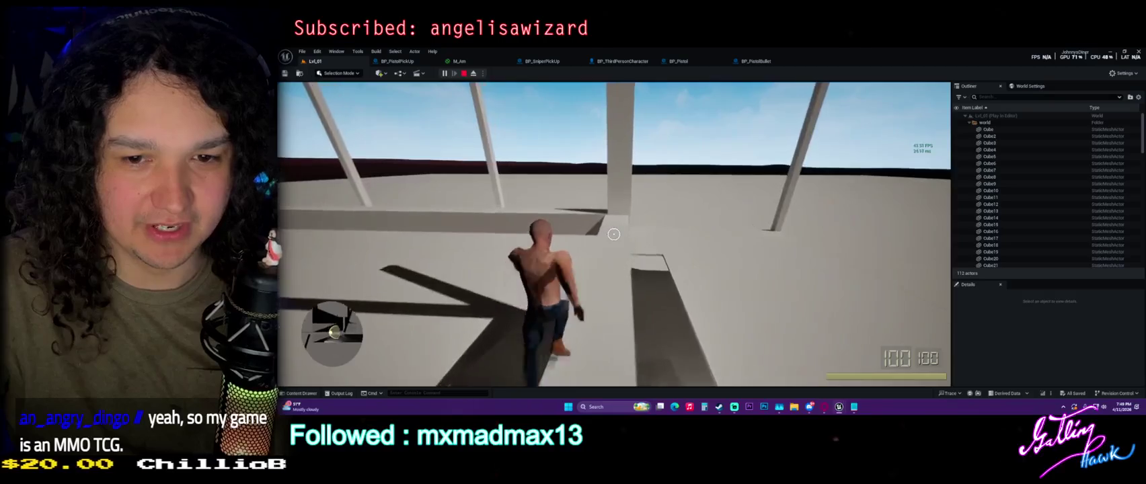
pyautogui.press('w')
pyautogui.press('w')
pyautogui.press('w')
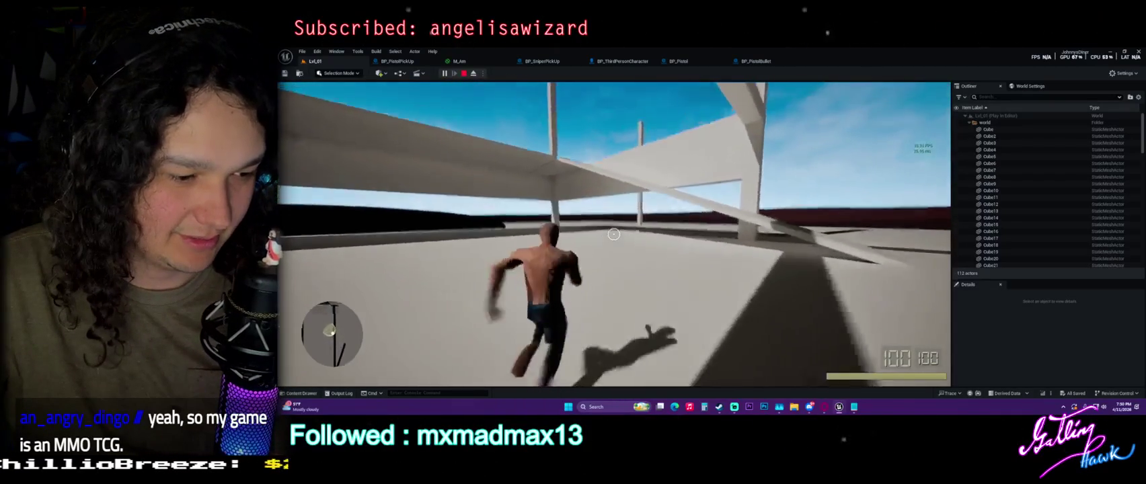
pyautogui.press('w')
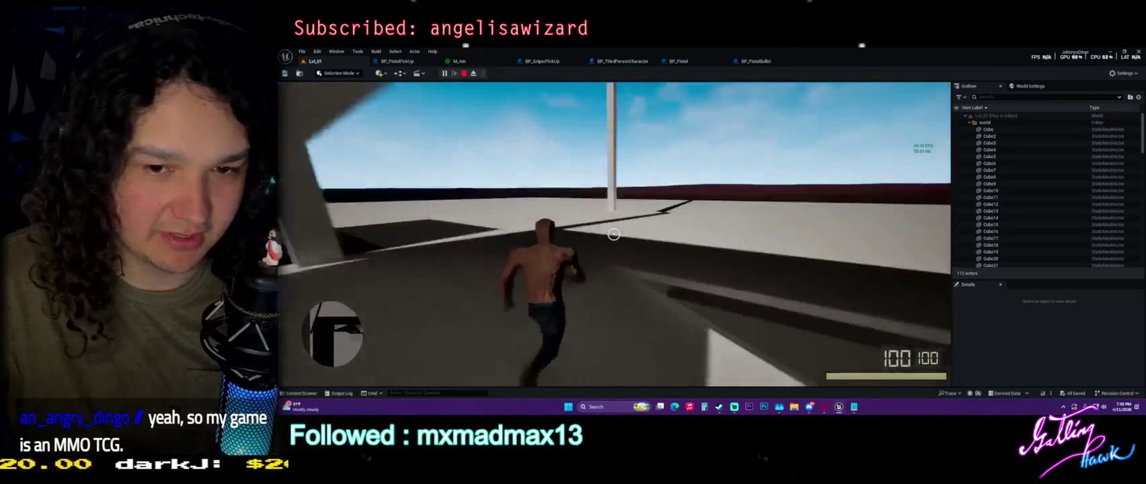
pyautogui.press('w')
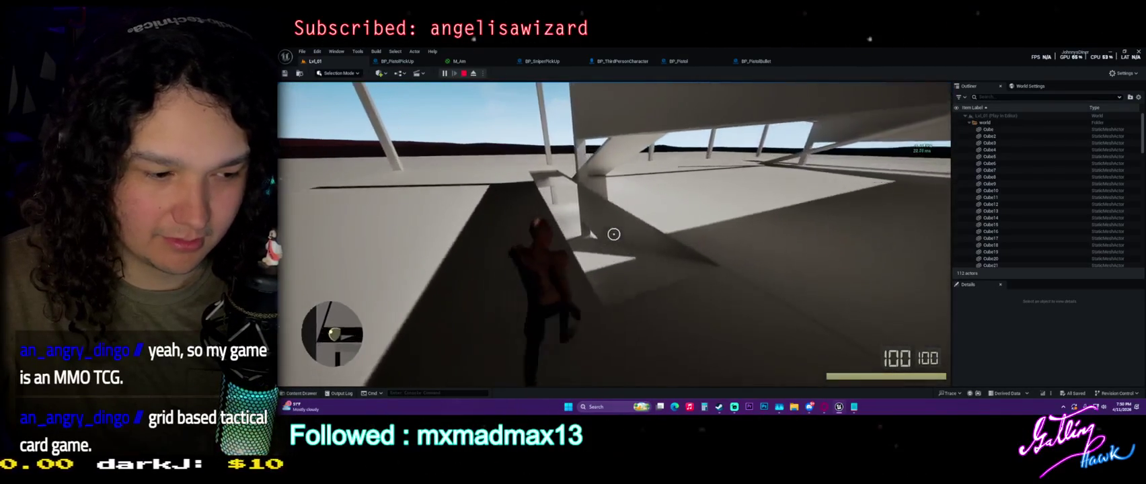
pyautogui.press('w')
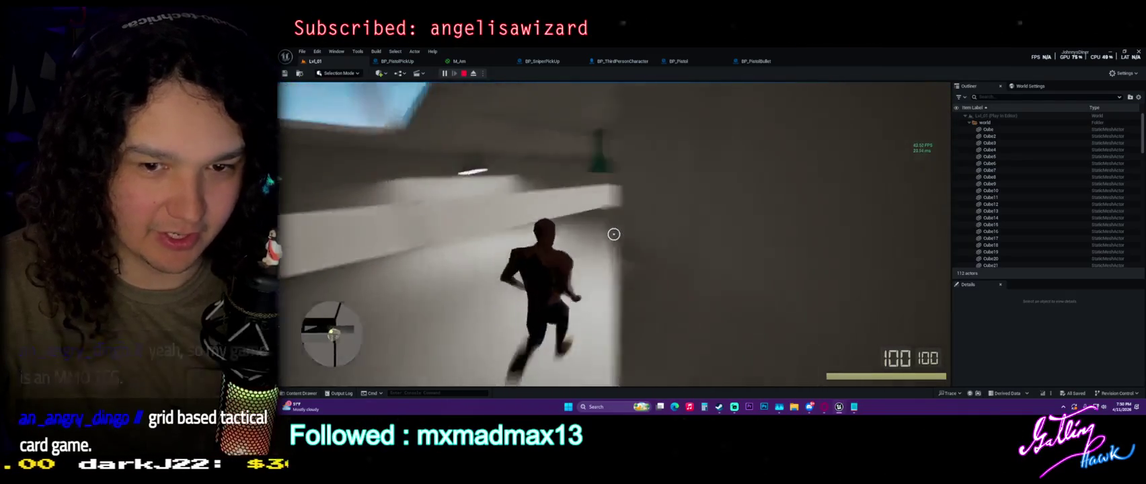
pyautogui.press('w')
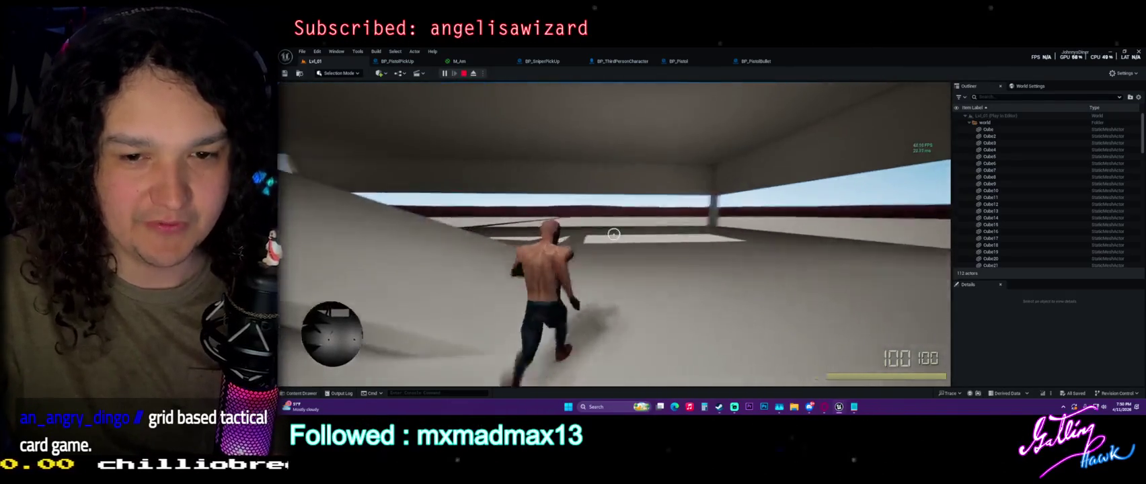
pyautogui.press('w')
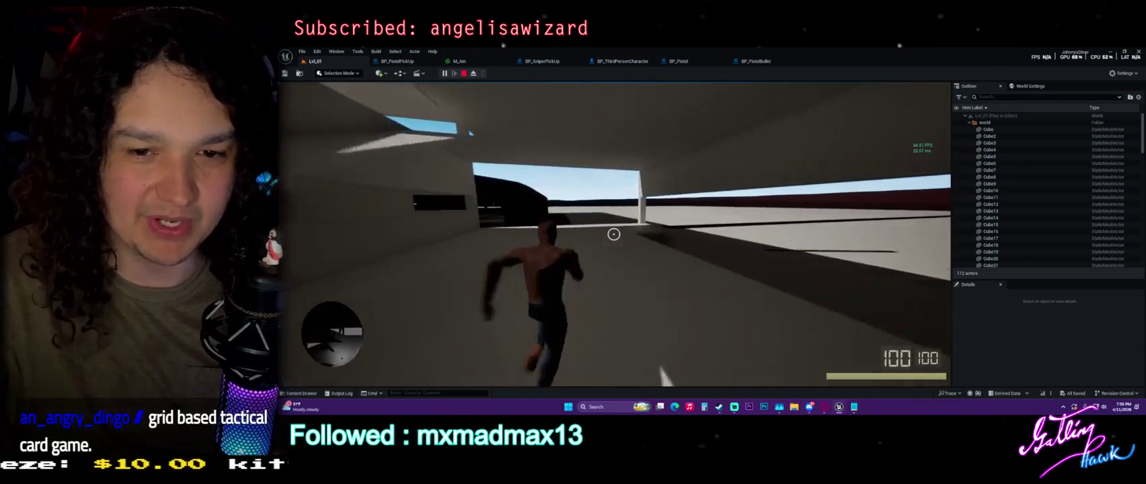
pyautogui.press('w')
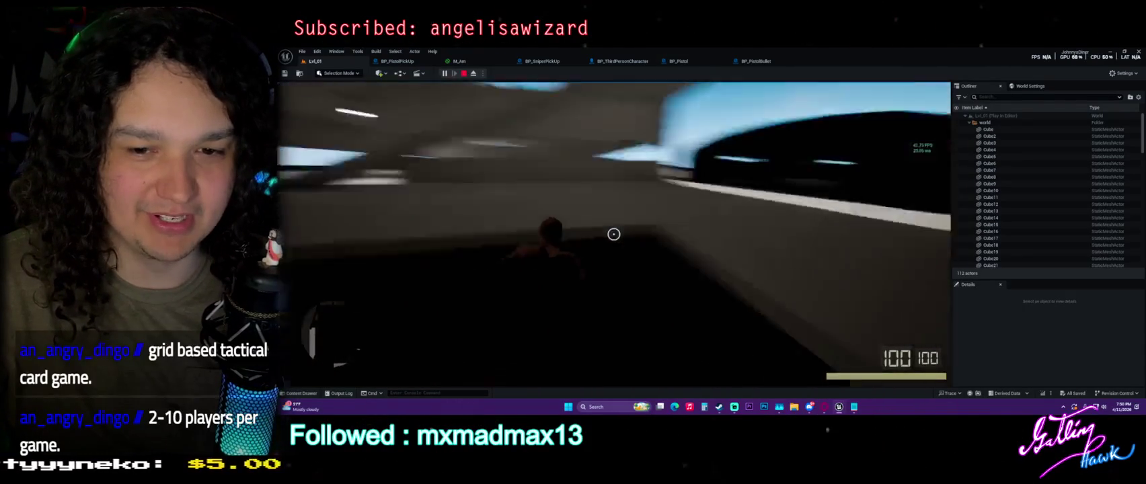
pyautogui.press('w')
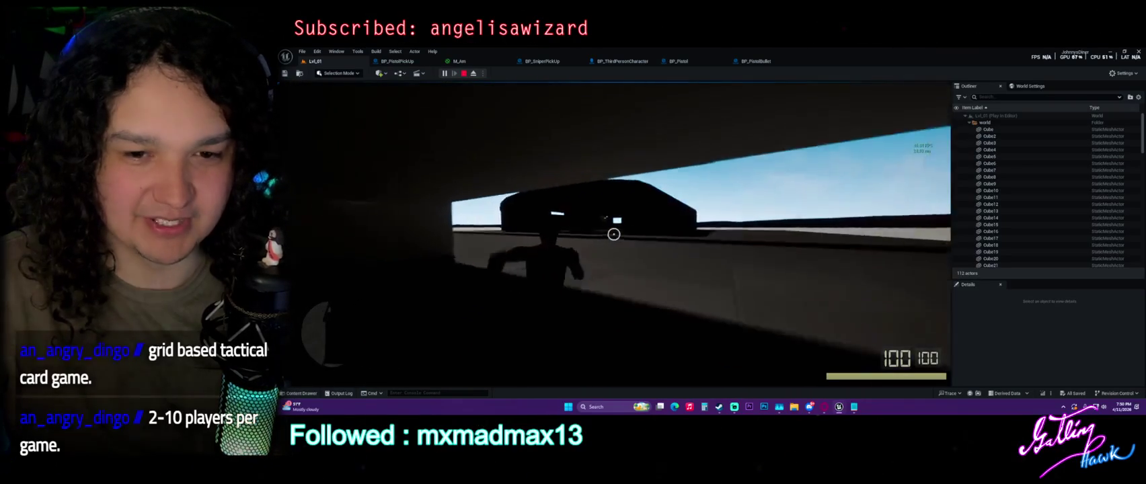
pyautogui.press('w')
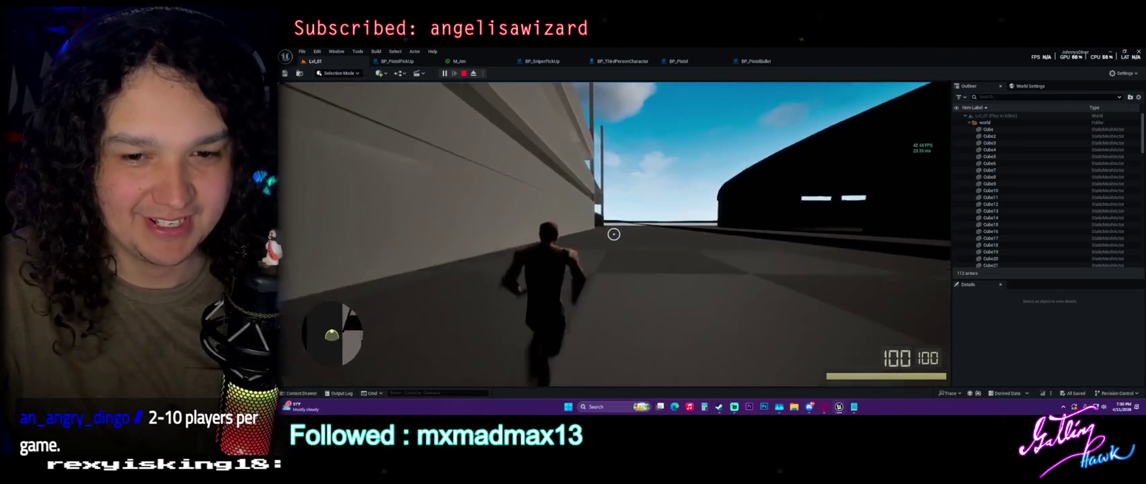
pyautogui.press('w')
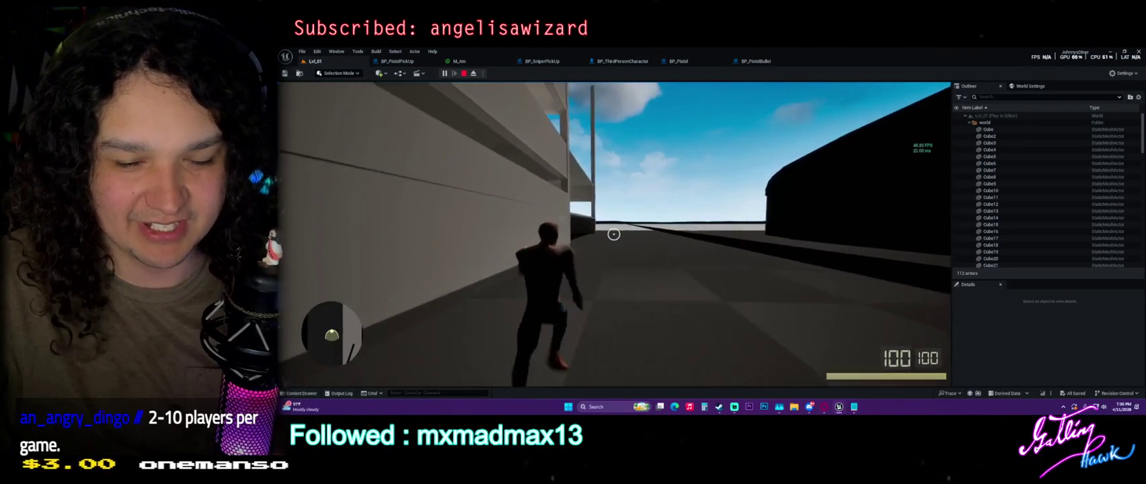
pyautogui.press('w')
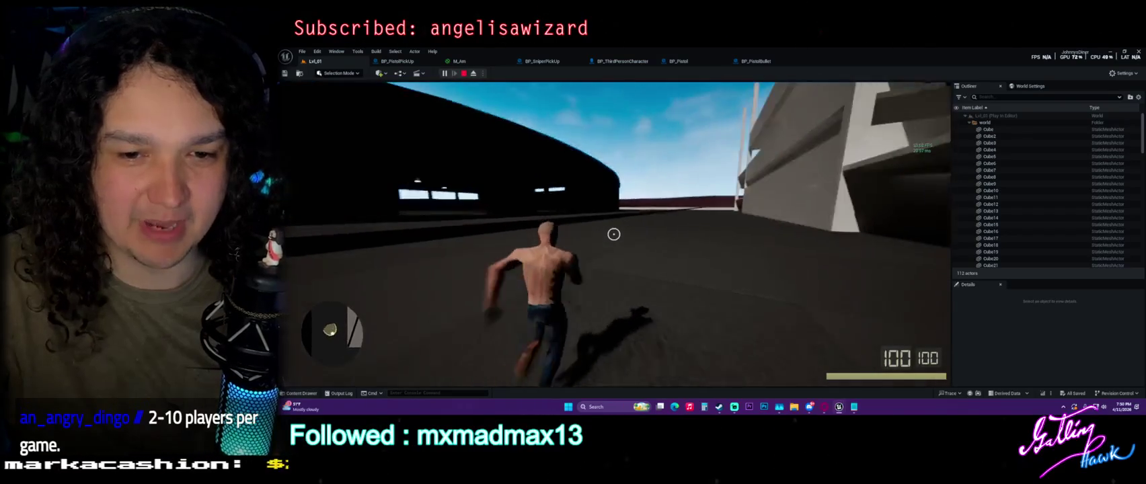
pyautogui.press('Escape')
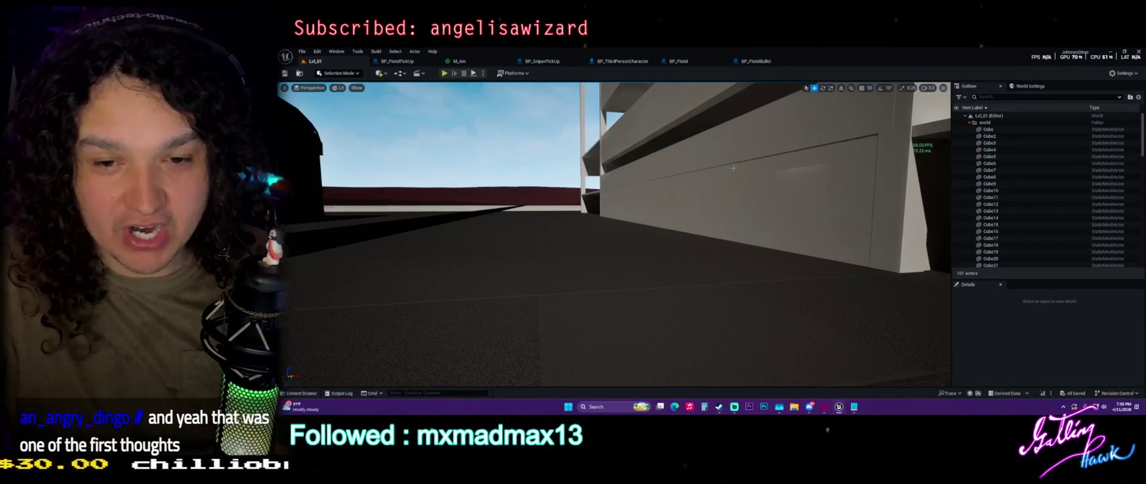
# Step: Save Lvl_01, toggle the frame-rate stats, and open the Content Drawer on Content/Levels
pyautogui.click(285, 74)
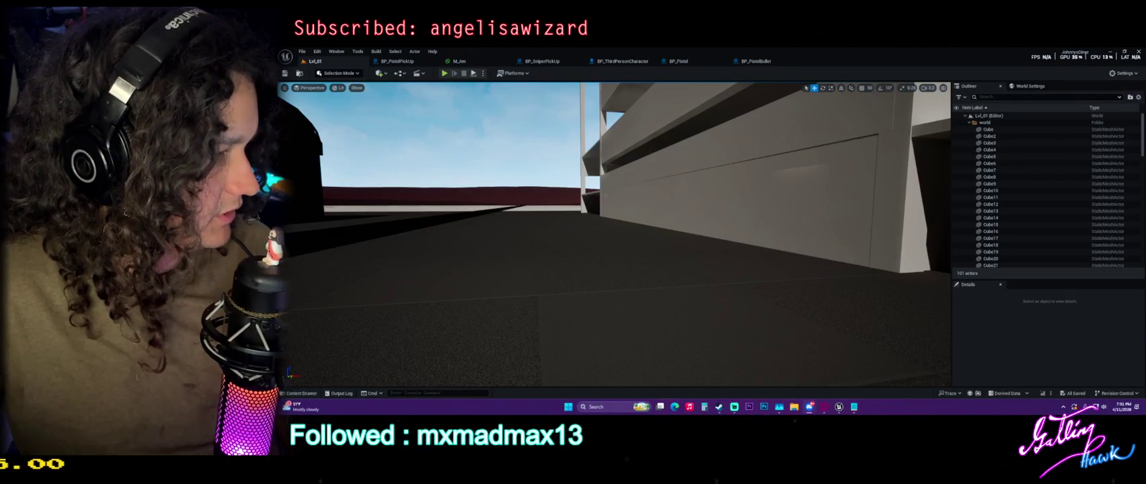
pyautogui.hotkey('ctrl', 'shift', 'h')
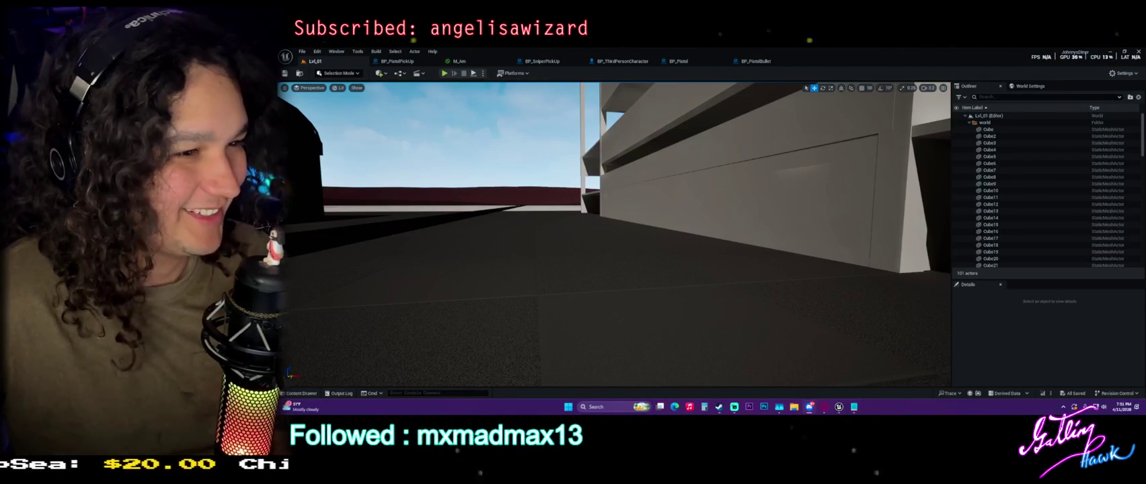
pyautogui.hotkey('ctrl', 'shift', 'h')
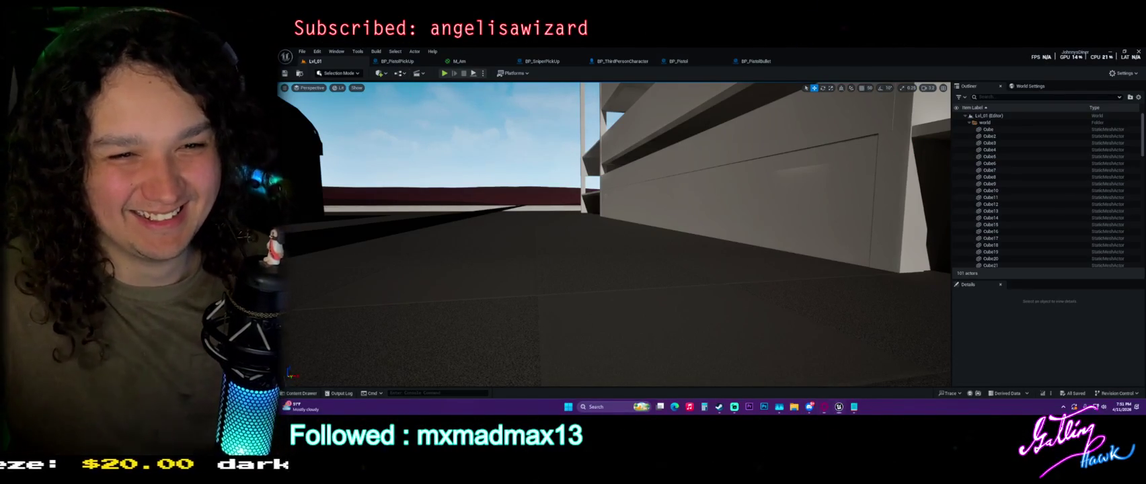
pyautogui.moveTo(511, 143); pyautogui.dragTo(471, 135)
pyautogui.hotkey('ctrl', 'space')
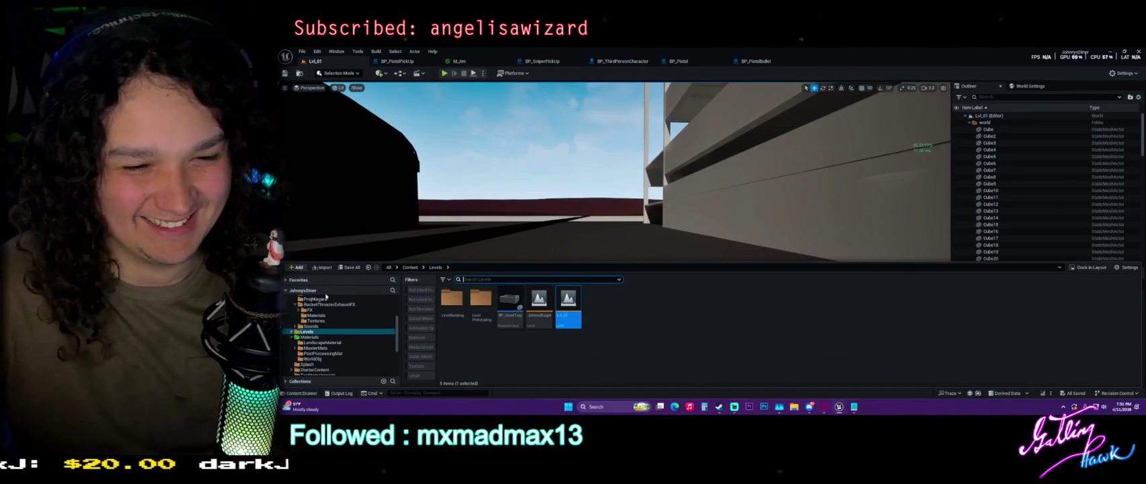
# Step: Browse into the UI folder and open its MainMenu subfolder
pyautogui.scroll(-2, 322, 353)
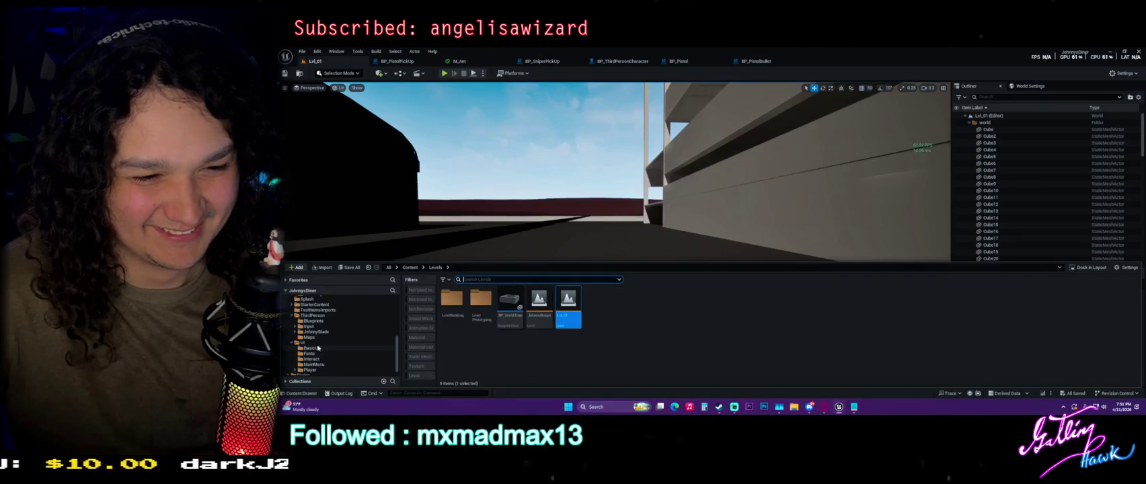
pyautogui.click(313, 343)
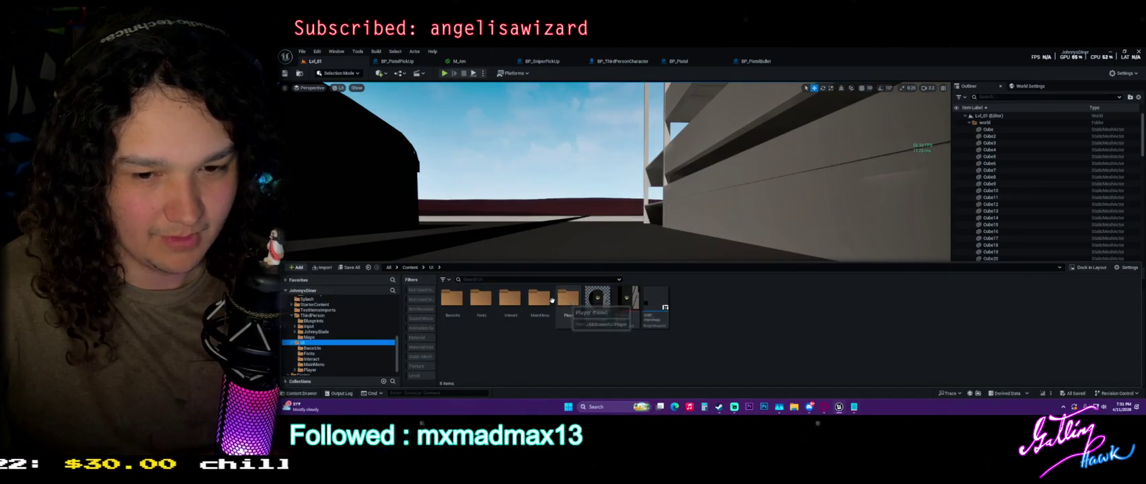
pyautogui.doubleClick(539, 299)
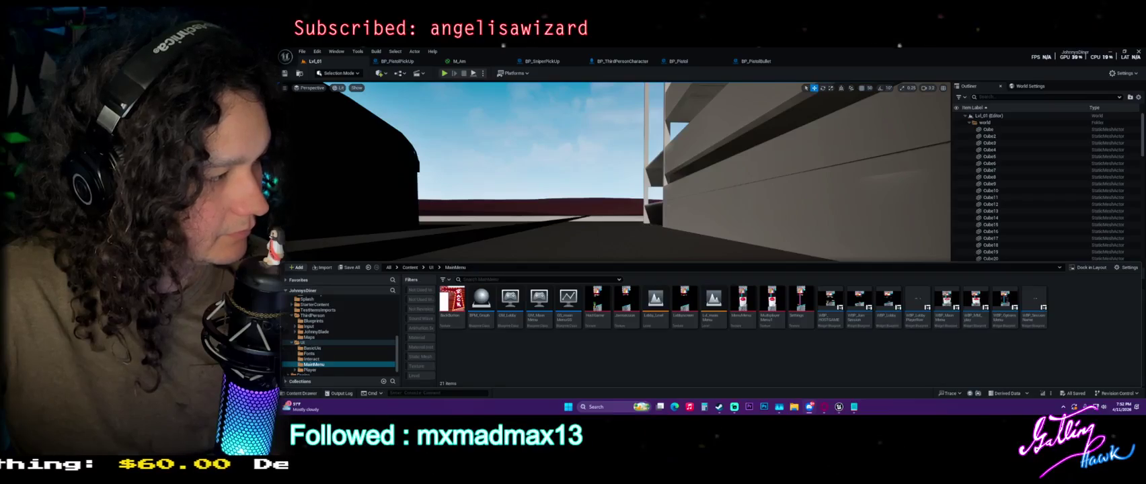
# Step: Toggle the frame-rate stats readout and bring up the BP_PistolPickUp blueprint
pyautogui.hotkey('ctrl', 'shift', 'h')
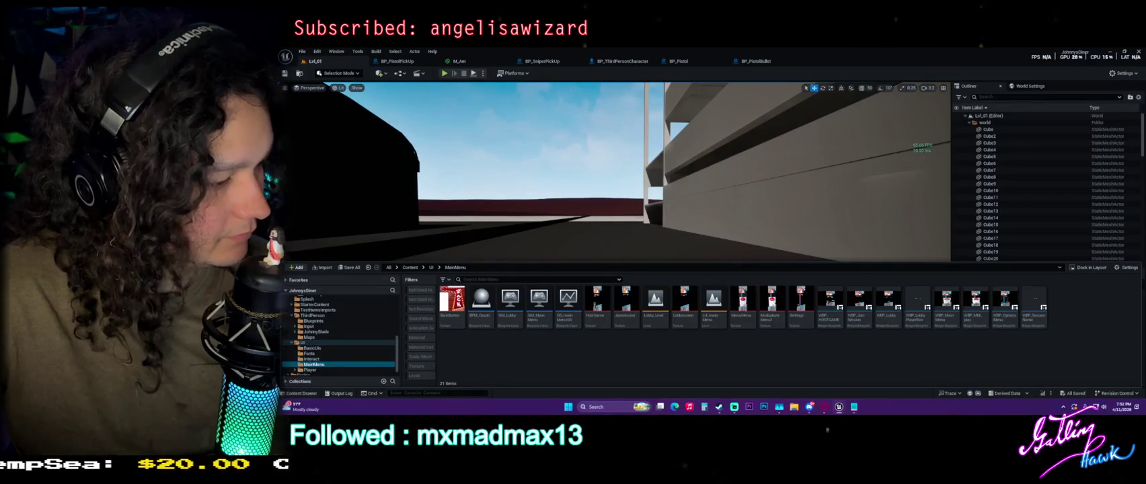
pyautogui.hotkey('ctrl', 'shift', 'h')
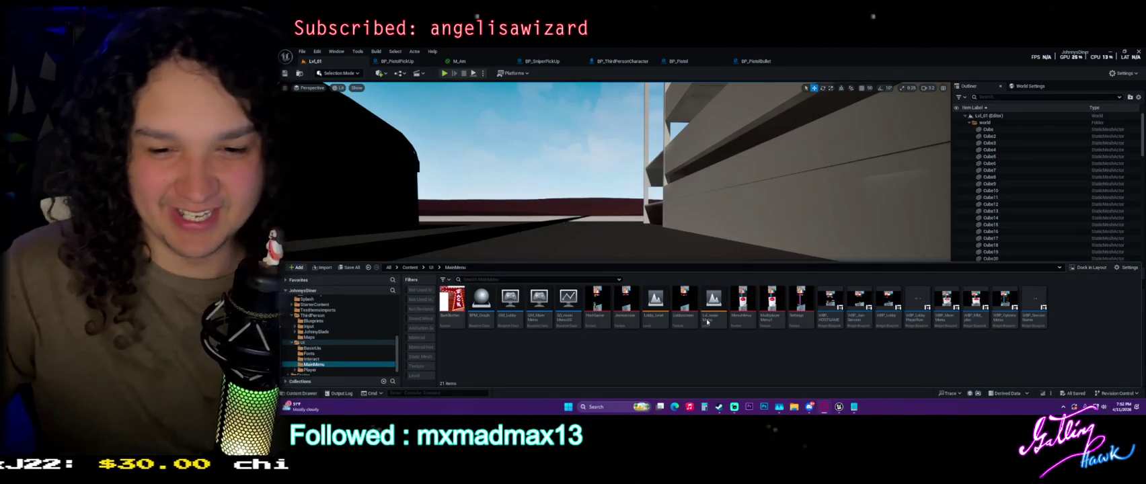
pyautogui.moveTo(711, 318)
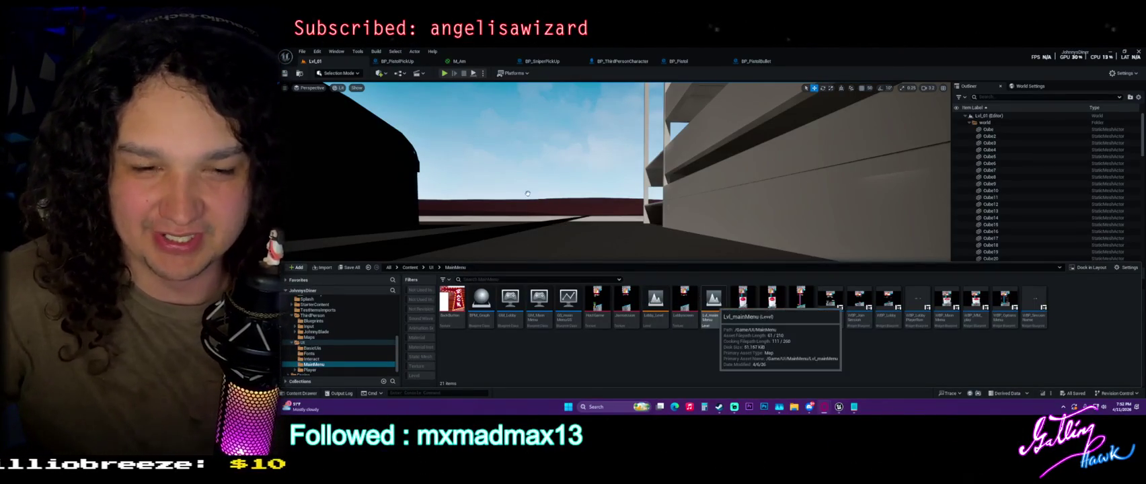
pyautogui.click(398, 60)
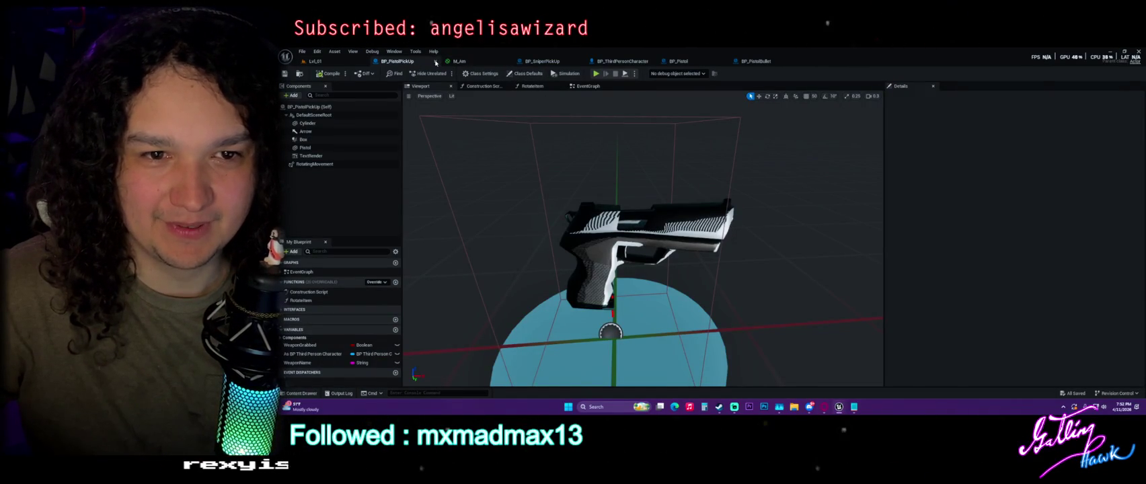
# Step: Close BP_PistolPickUp, glance over the M_Am material graph, then close M_Am, BP_SniperPickUp and BP_ThirdPersonCharacter
pyautogui.click(432, 61)
pyautogui.click(396, 62)
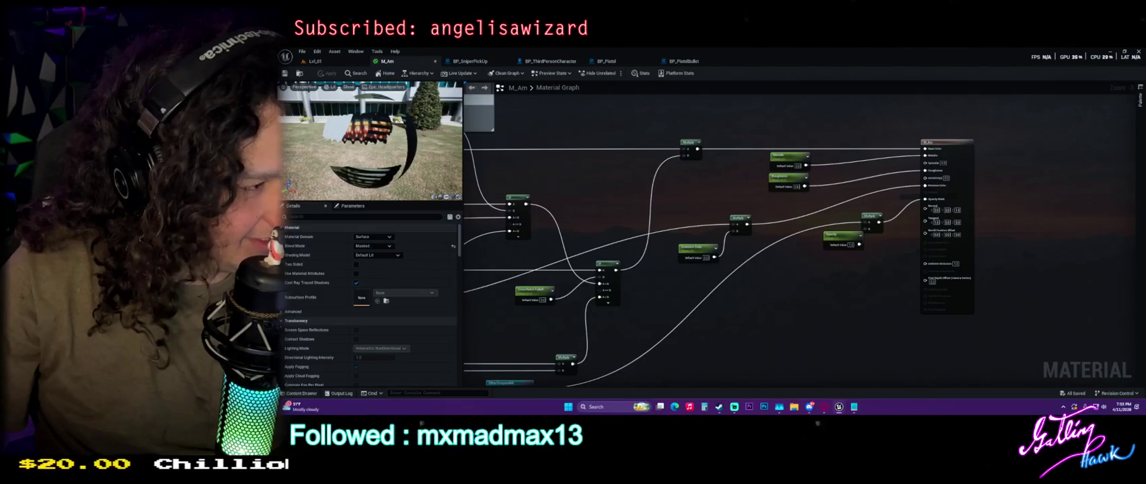
pyautogui.scroll(-3, 731, 177)
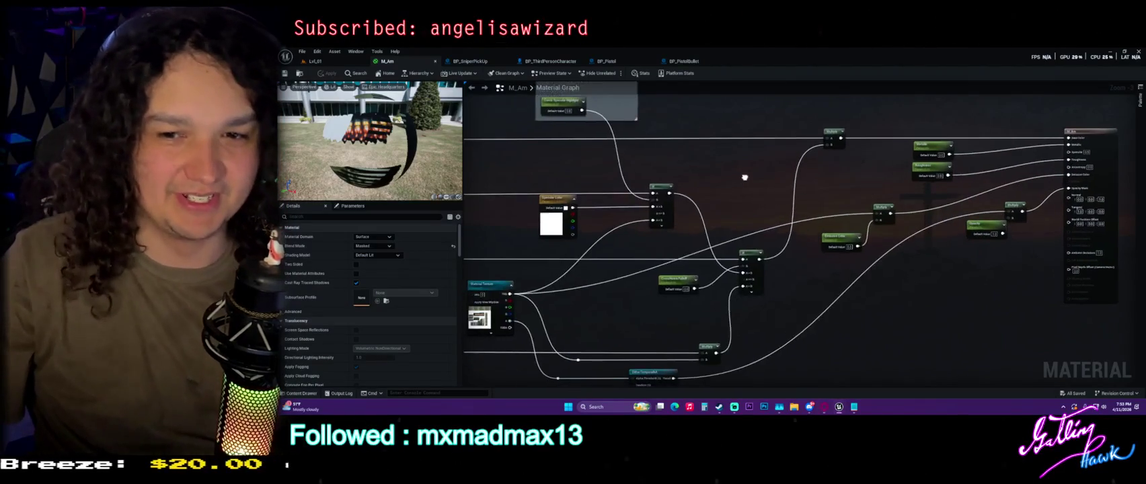
pyautogui.moveTo(731, 177); pyautogui.dragTo(844, 207)
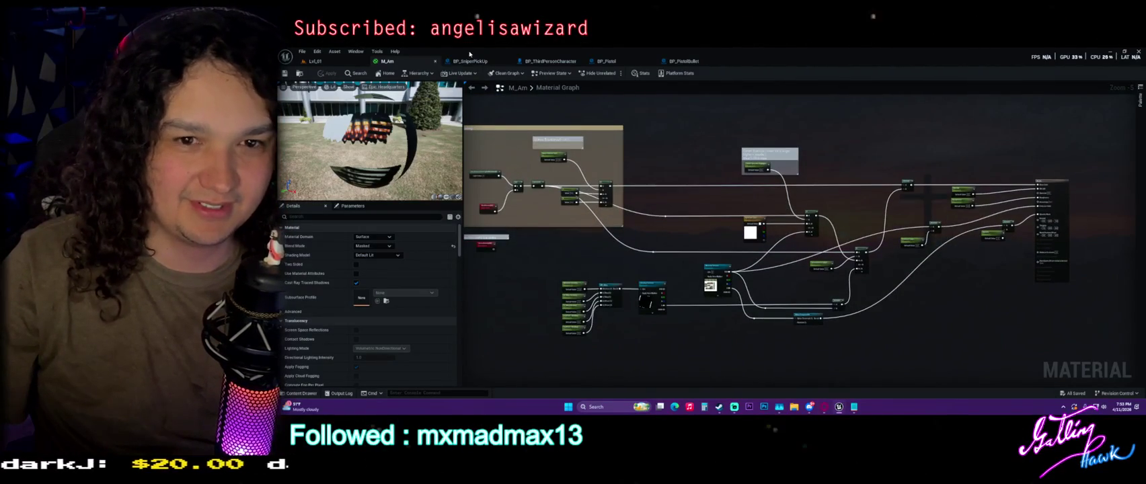
pyautogui.click(434, 61)
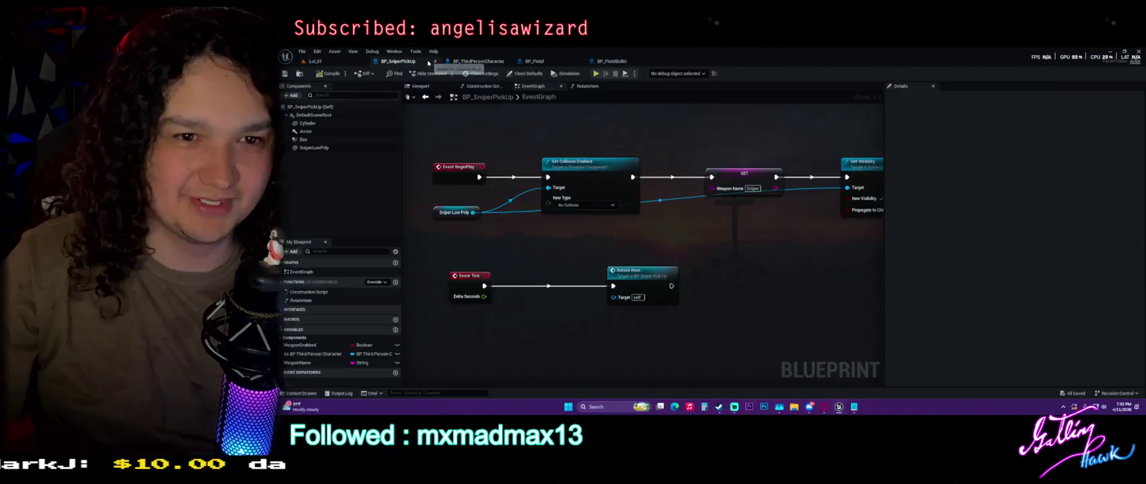
pyautogui.click(435, 62)
pyautogui.click(435, 61)
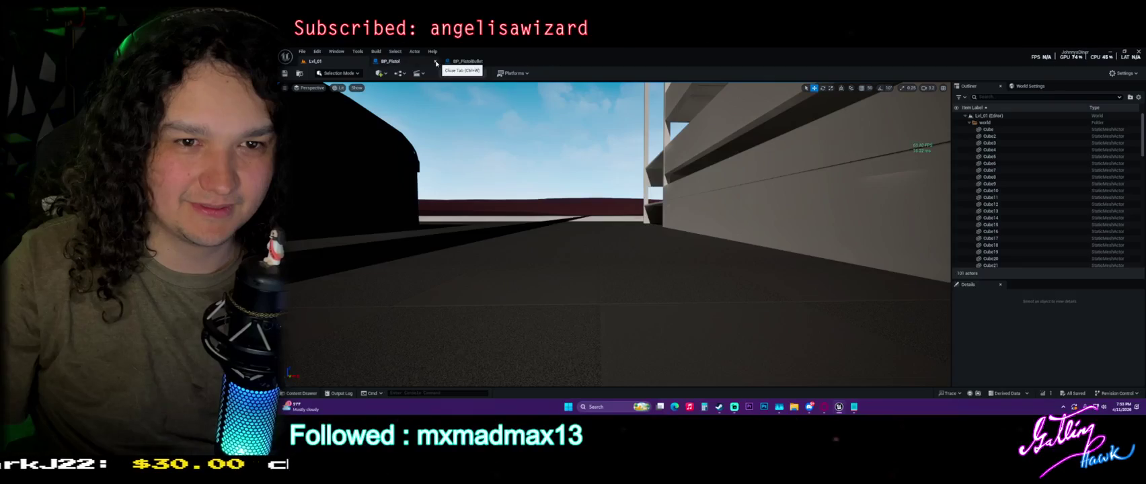
# Step: Close the BP_Pistol and BP_PistolBullet editor tabs, returning to the Lvl_01 view
pyautogui.click(435, 62)
pyautogui.click(434, 62)
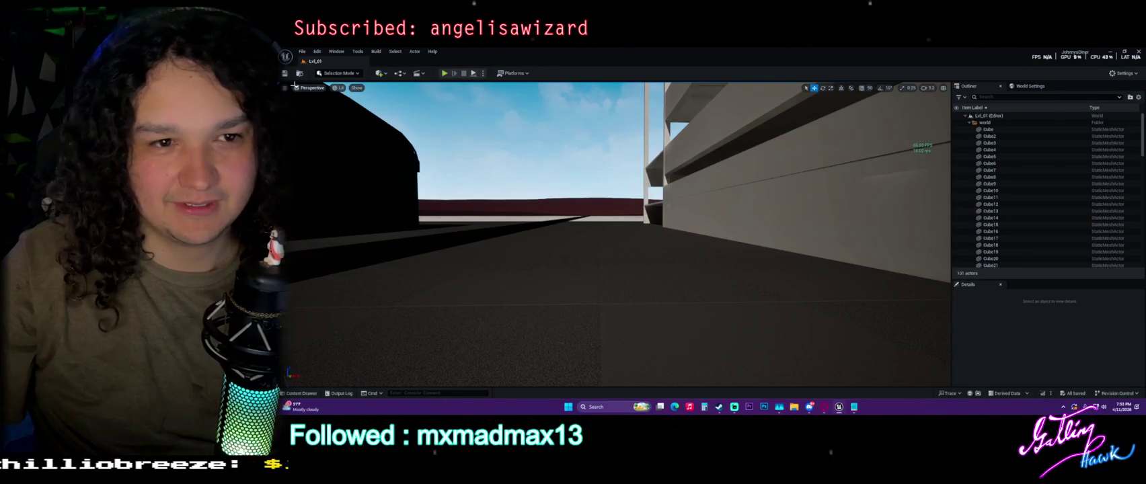
pyautogui.moveTo(666, 202); pyautogui.dragTo(643, 199)
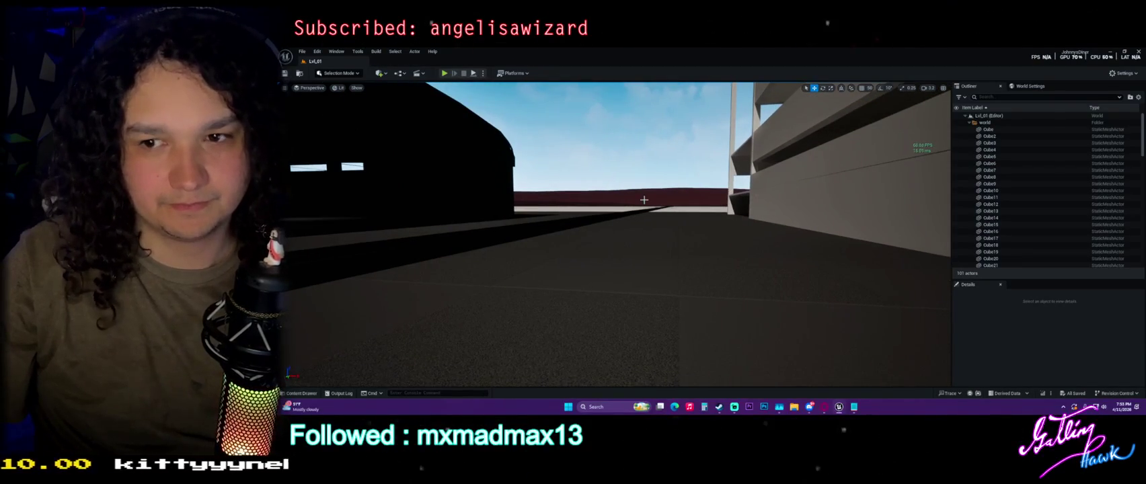
# Step: Browse the Content Drawer to UI > MainMenu and open the Lobby_Level map
pyautogui.hotkey('ctrl', 'space')
pyautogui.scroll(5, 375, 338)
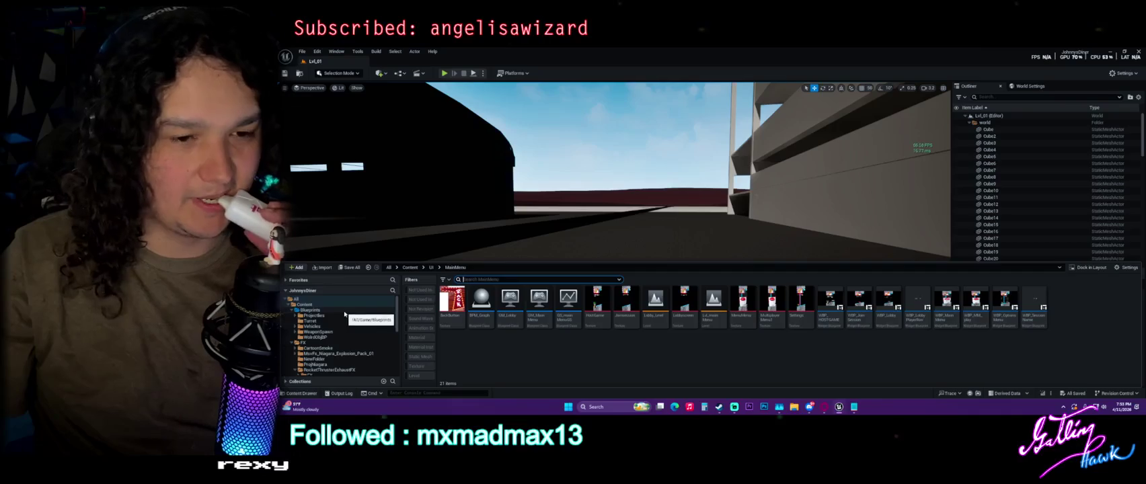
pyautogui.click(344, 311)
pyautogui.scroll(-5, 344, 314)
pyautogui.click(336, 353)
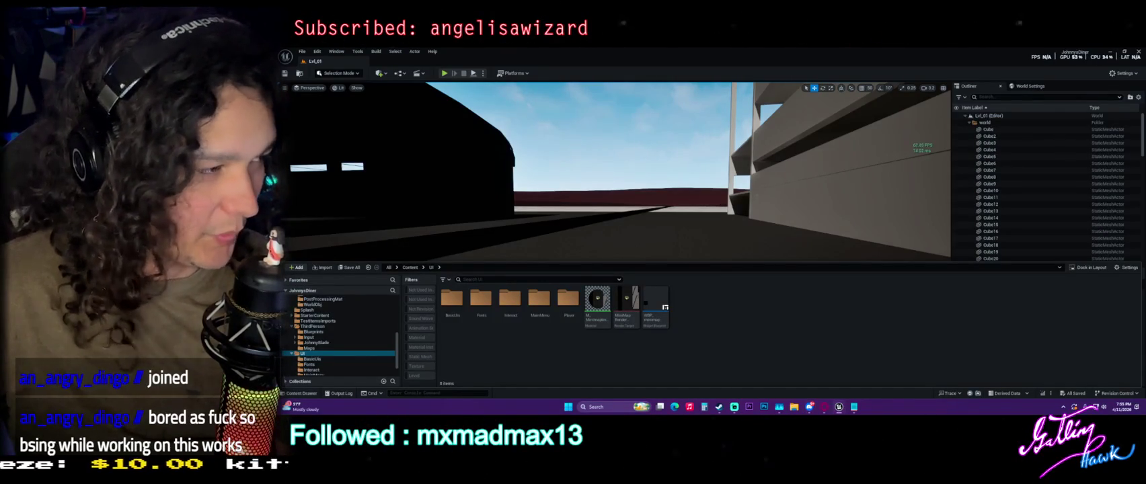
pyautogui.doubleClick(539, 300)
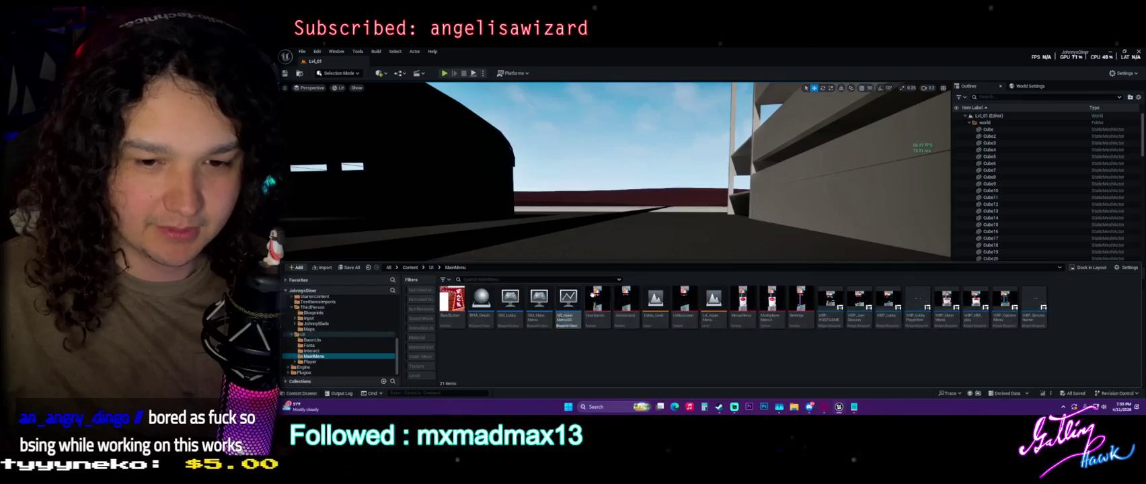
pyautogui.doubleClick(656, 300)
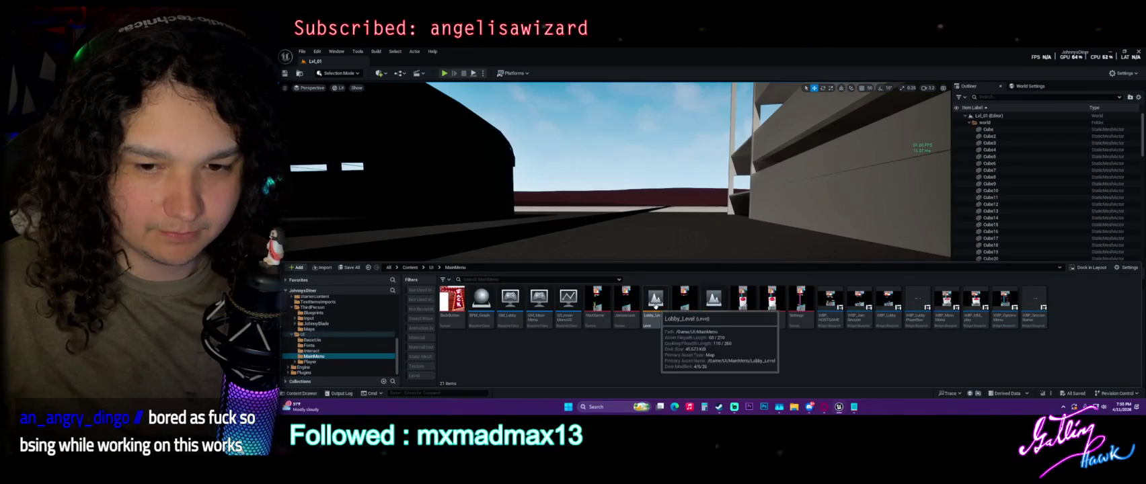
# Step: Open Lobby_Level's level blueprint from the Blueprints dropdown and close the Find Results panel
pyautogui.click(398, 73)
pyautogui.click(495, 97)
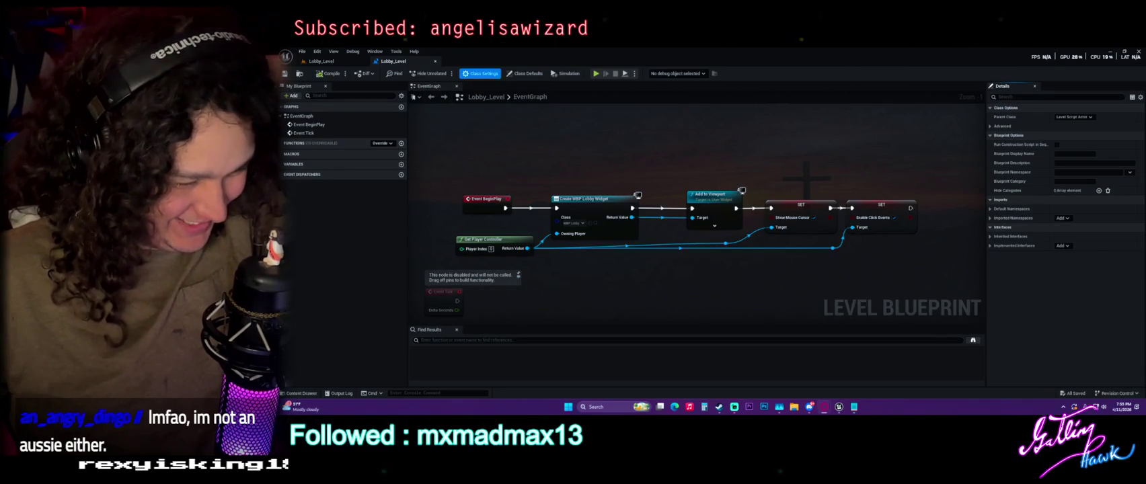
pyautogui.press('super+d')
pyautogui.press('super+d')
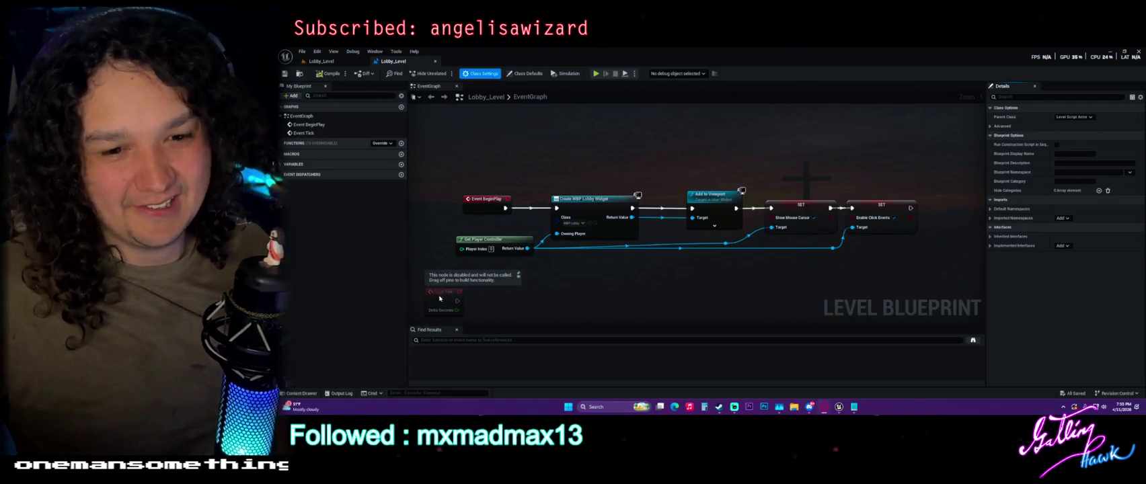
pyautogui.click(456, 330)
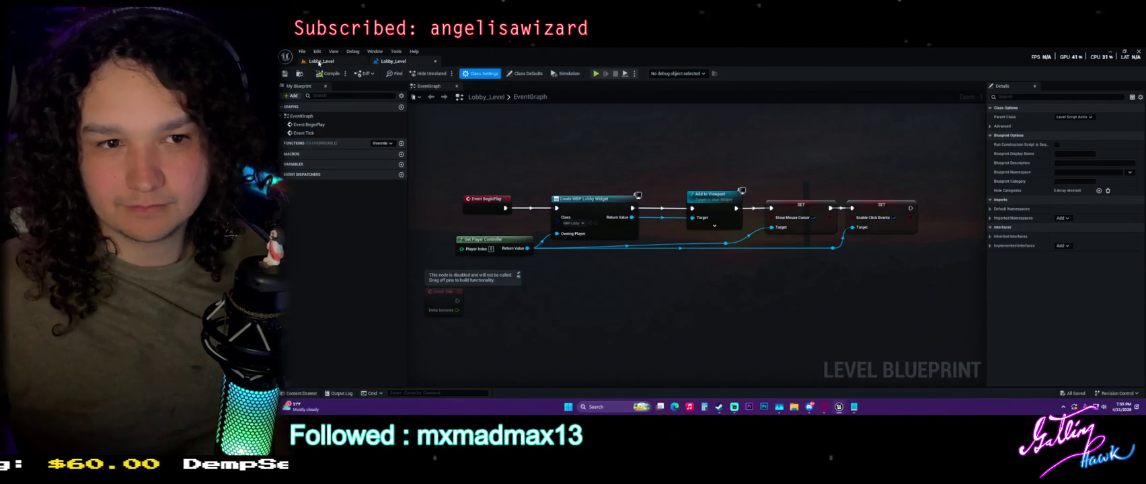
pyautogui.click(319, 63)
# Step: Reopen the level blueprint event graph and inspect its five top-row nodes adding WBP Lobby
pyautogui.hotkey('ctrl', 'space')
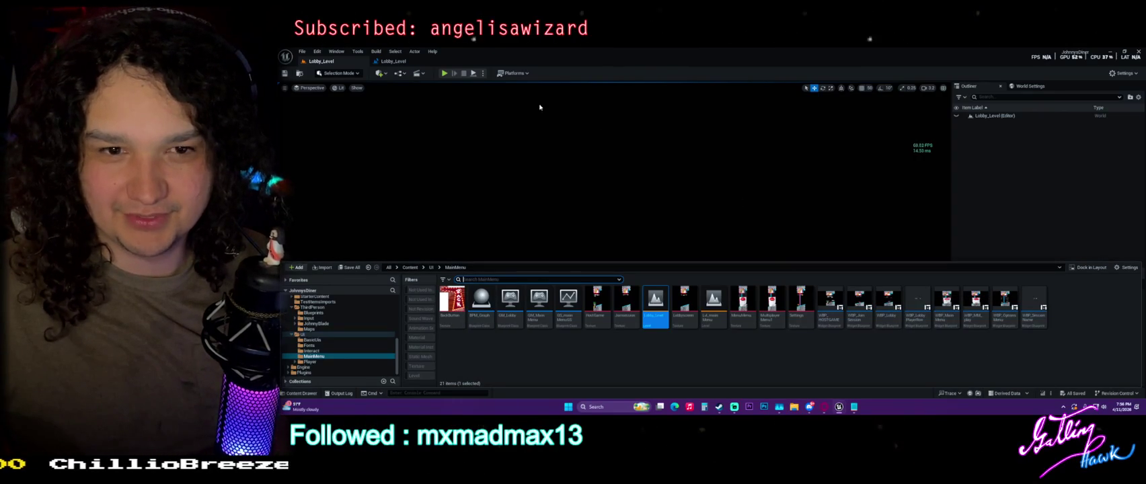
pyautogui.click(400, 73)
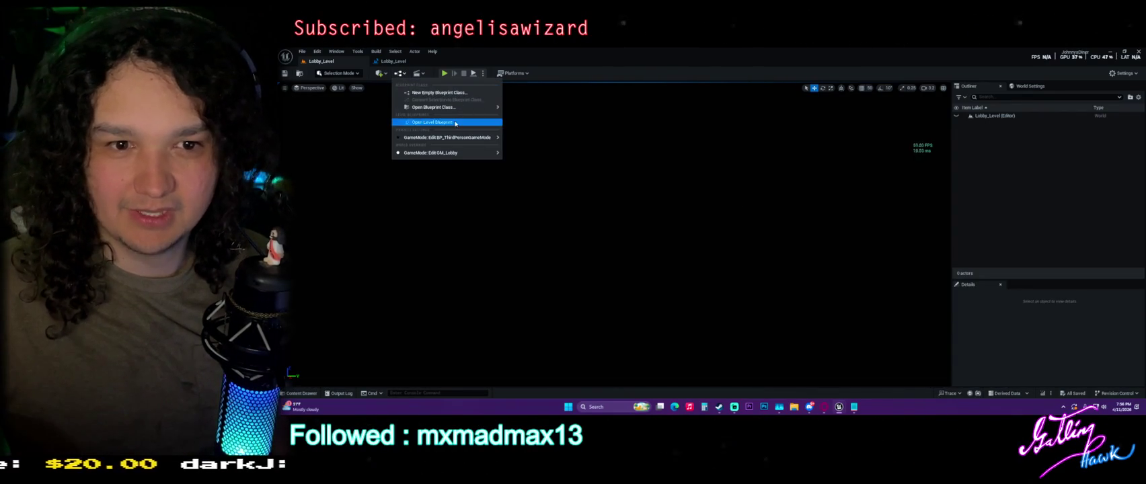
pyautogui.click(437, 123)
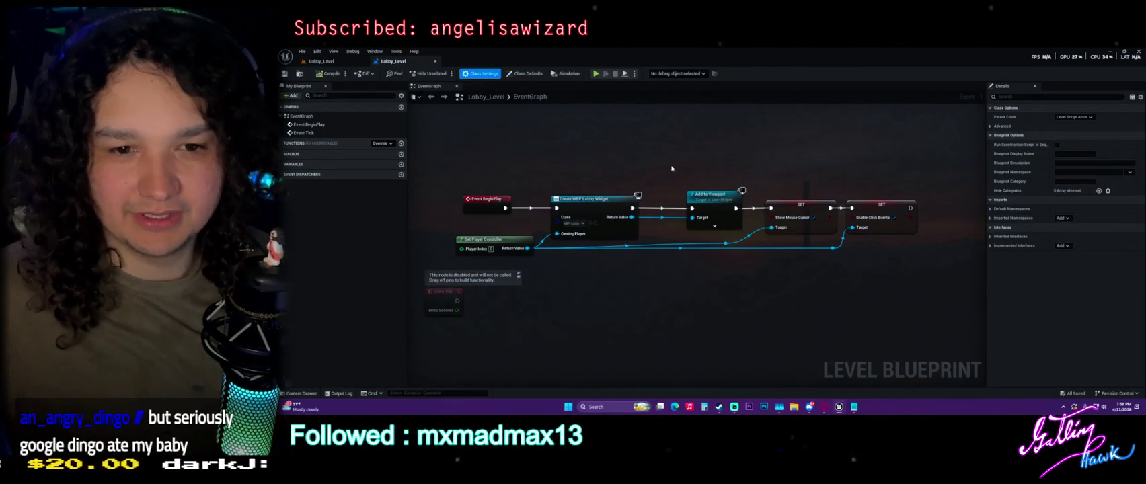
pyautogui.moveTo(575, 167); pyautogui.dragTo(726, 178)
pyautogui.moveTo(441, 154)
pyautogui.mouseDown()
pyautogui.moveTo(723, 168)
pyautogui.moveTo(951, 238)
pyautogui.mouseUp()
pyautogui.click(784, 140)
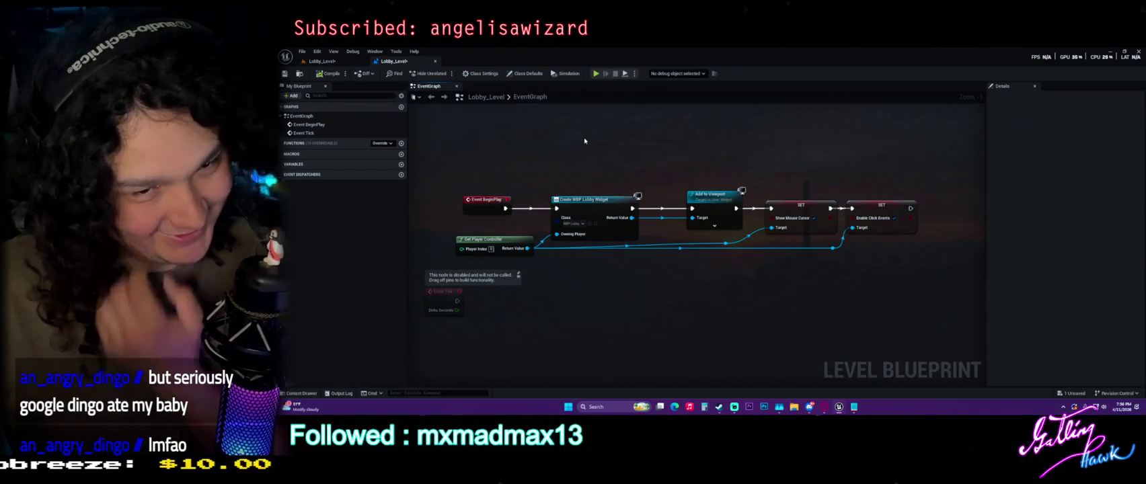
# Step: Save Lobby_Level with Save All in the Content Drawer
pyautogui.hotkey('ctrl', 'space')
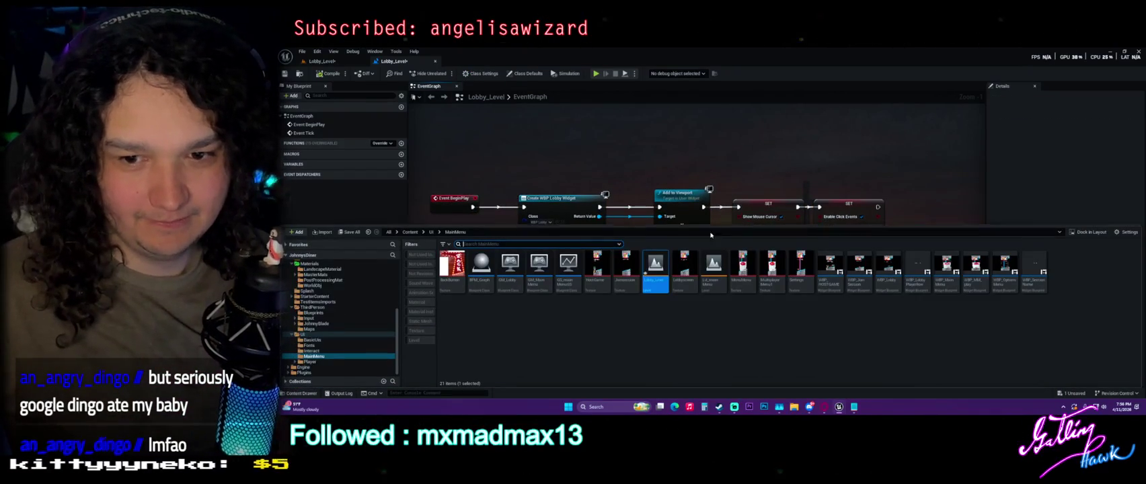
pyautogui.click(349, 232)
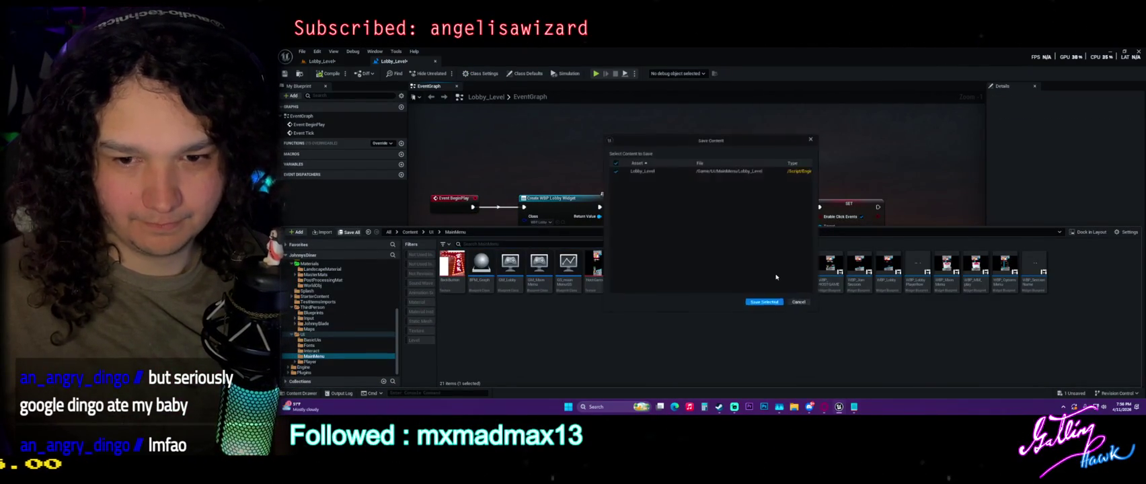
pyautogui.click(771, 306)
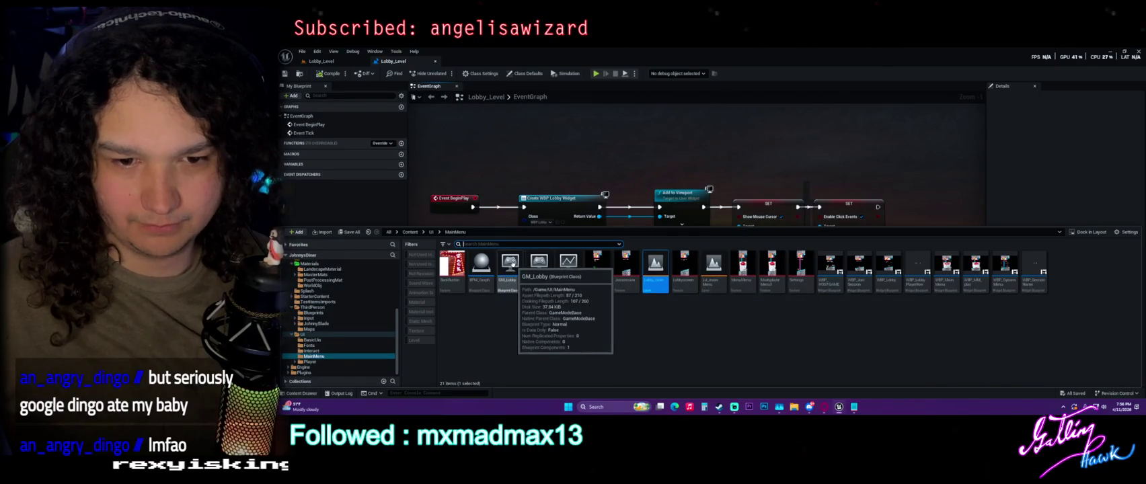
# Step: Open the GM_Lobby game mode and GS_mainMenuGS game state blueprints from the Content Drawer
pyautogui.doubleClick(510, 262)
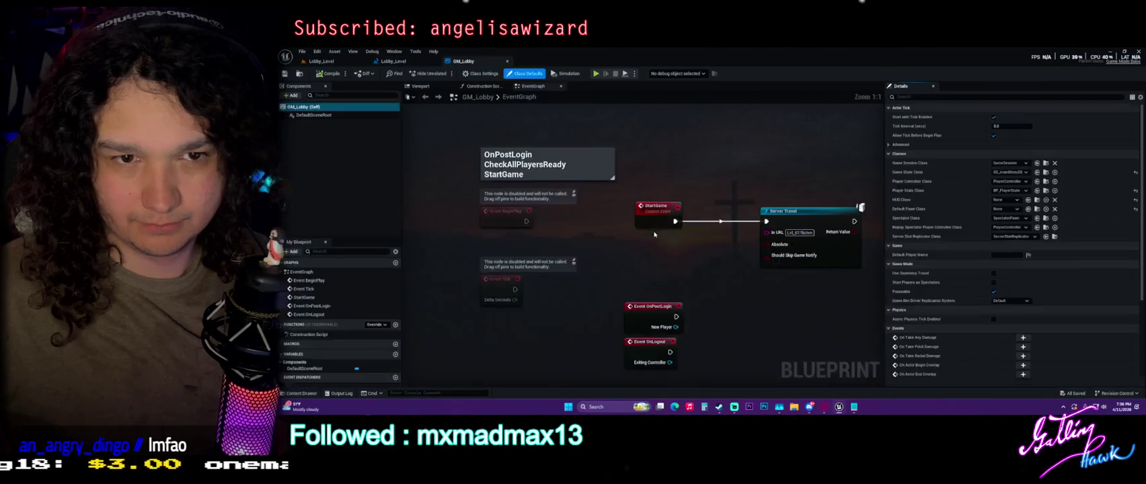
pyautogui.hotkey('ctrl', 'space')
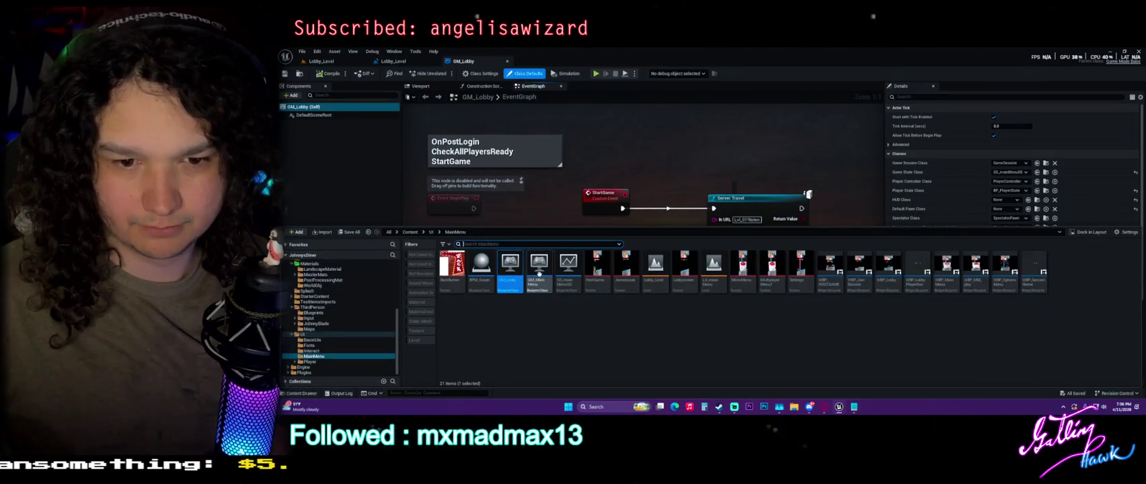
pyautogui.doubleClick(568, 262)
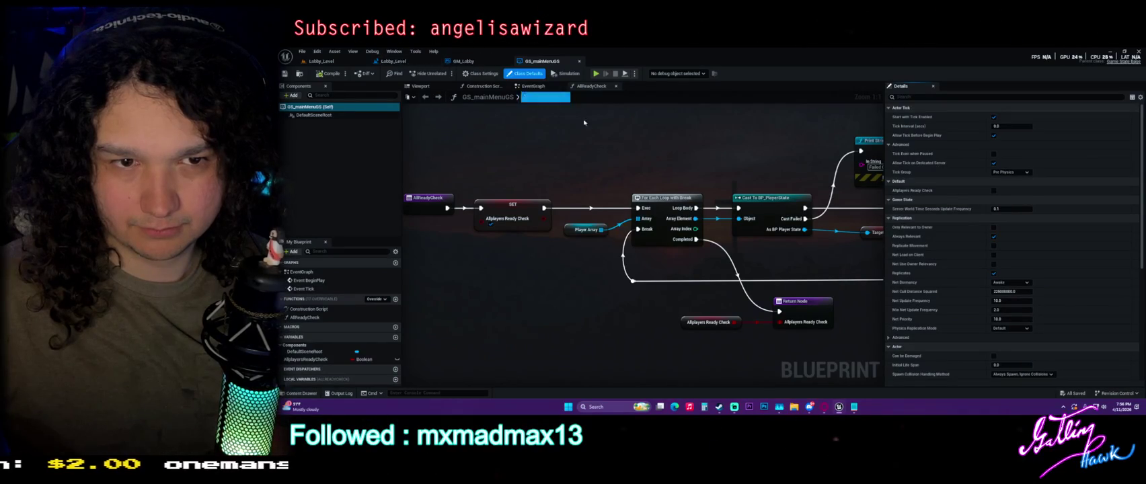
# Step: Review the Lobby_Level blueprint's class settings and the level's World Settings game mode
pyautogui.click(395, 61)
pyautogui.click(479, 73)
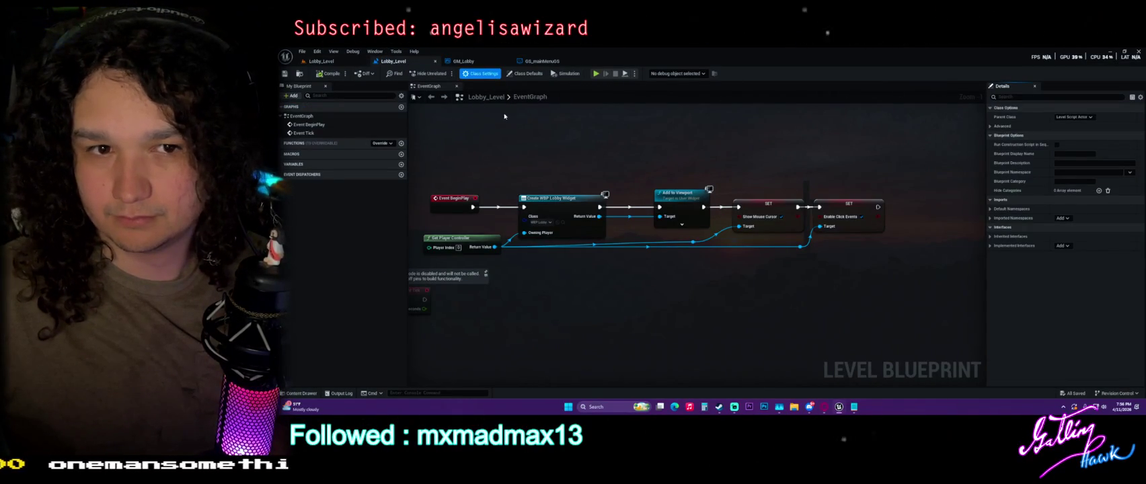
pyautogui.click(332, 62)
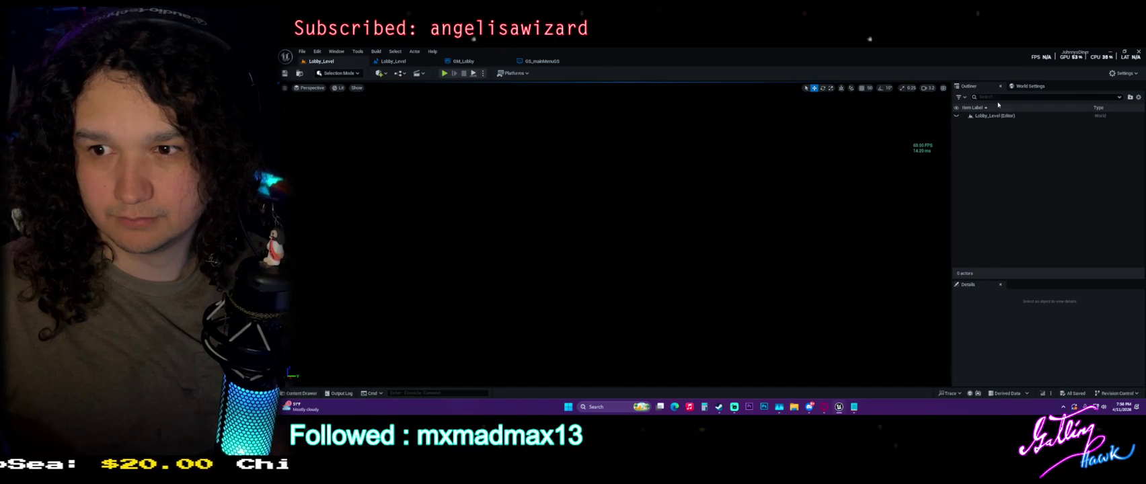
pyautogui.click(1029, 86)
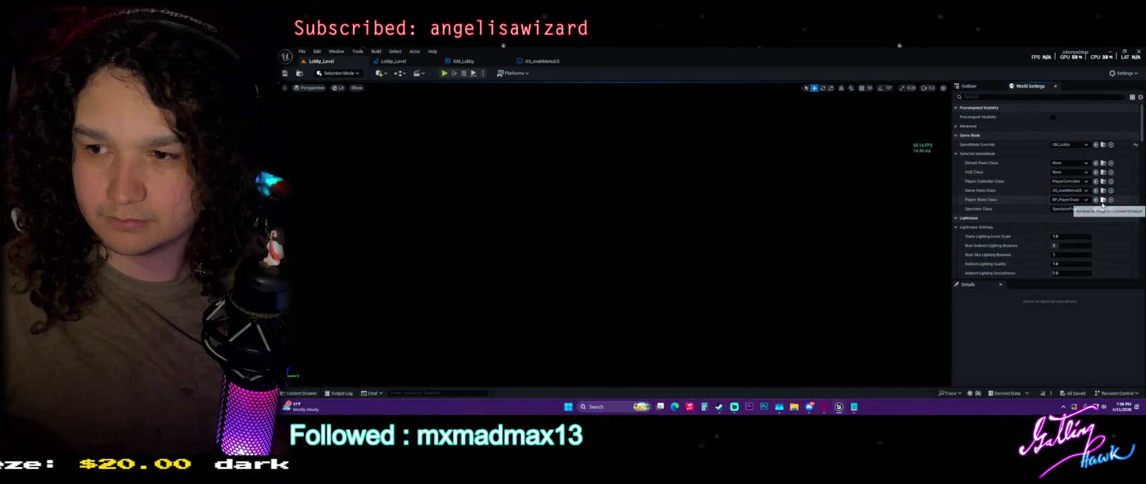
# Step: Open the BP_PlayerState blueprint used by GM_Lobby, then go back to Lobby_Level's blueprint
pyautogui.click(1103, 199)
pyautogui.doubleClick(462, 299)
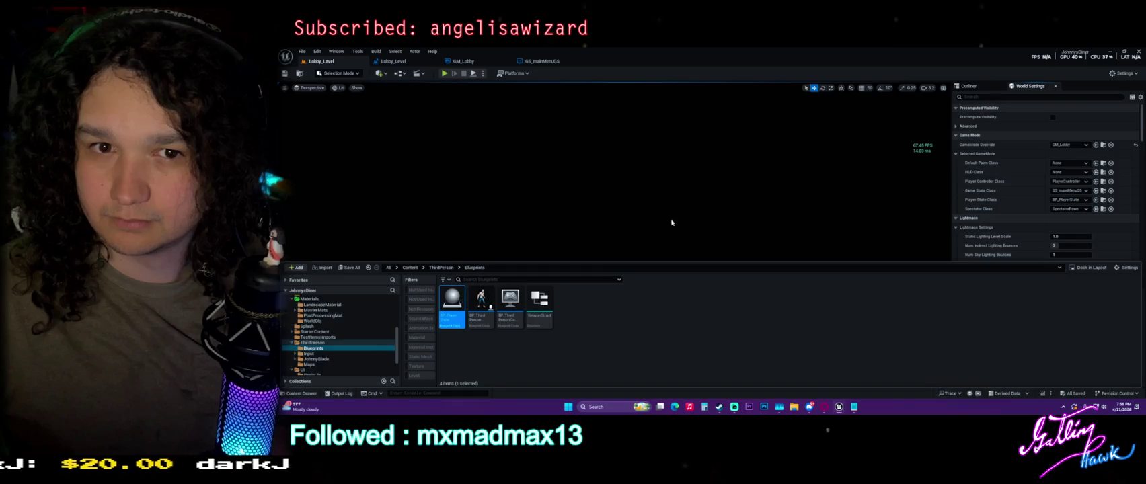
pyautogui.click(414, 64)
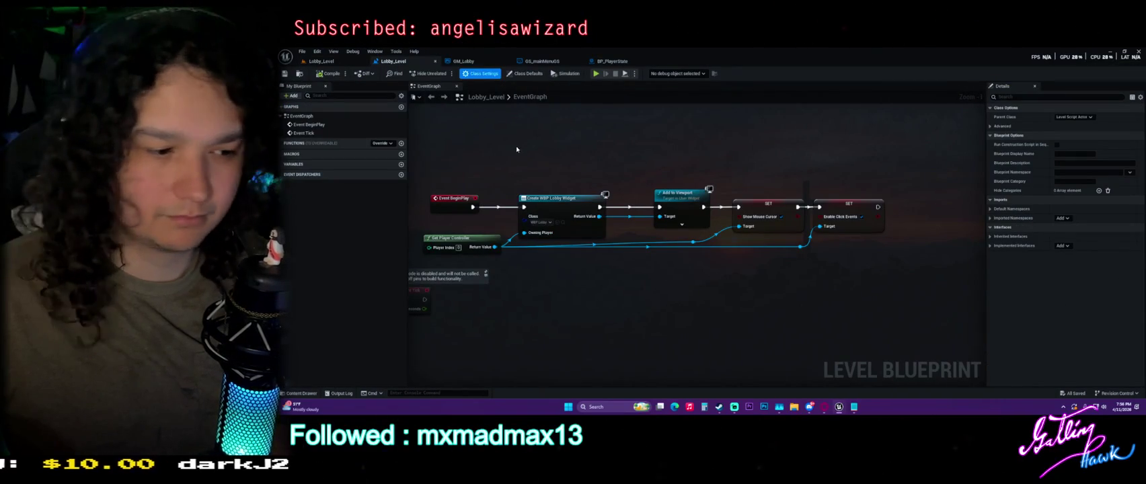
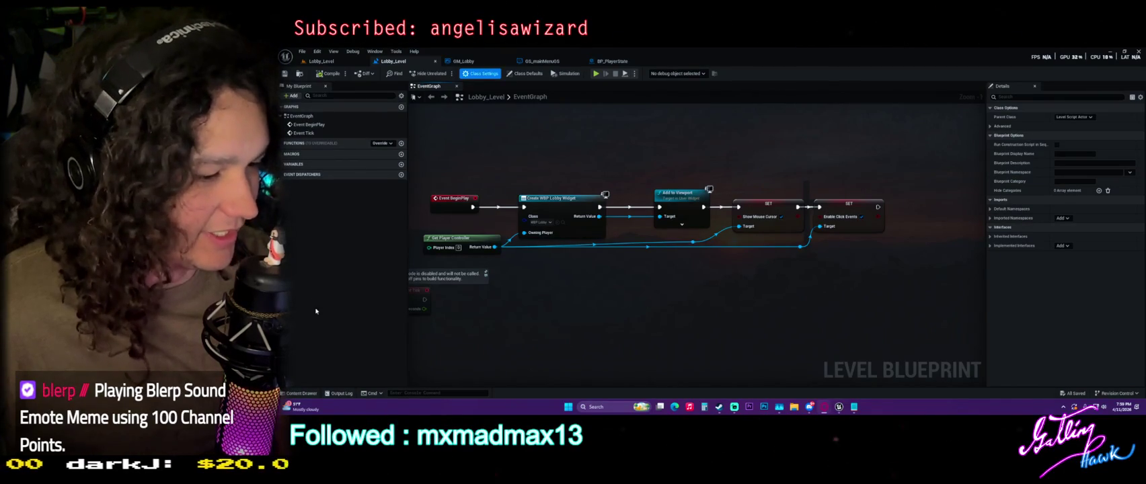
# Step: Move the reroute point on the Get Player Controller wire down-left, then switch to GM_Lobby's graph
pyautogui.moveTo(755, 305); pyautogui.dragTo(766, 302)
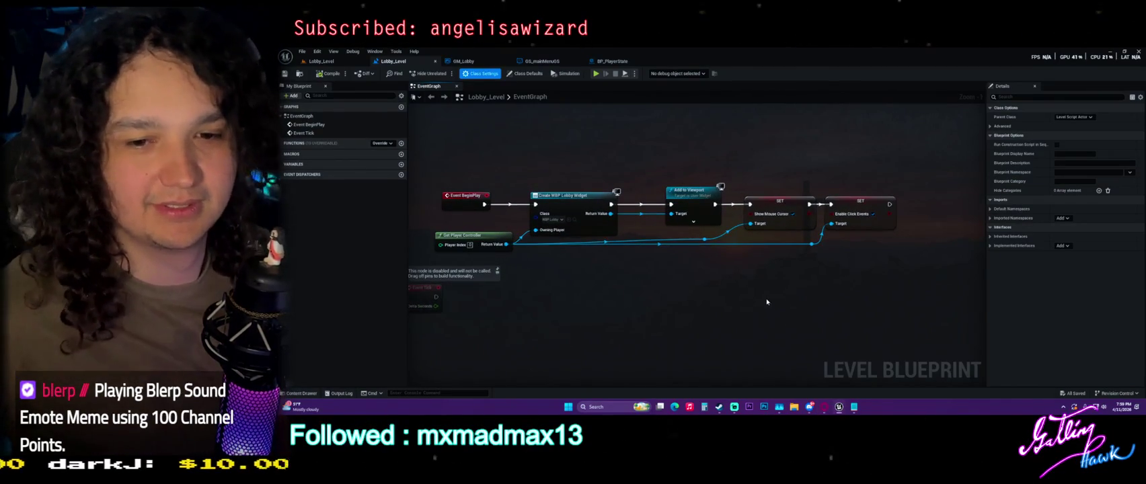
pyautogui.click(705, 241)
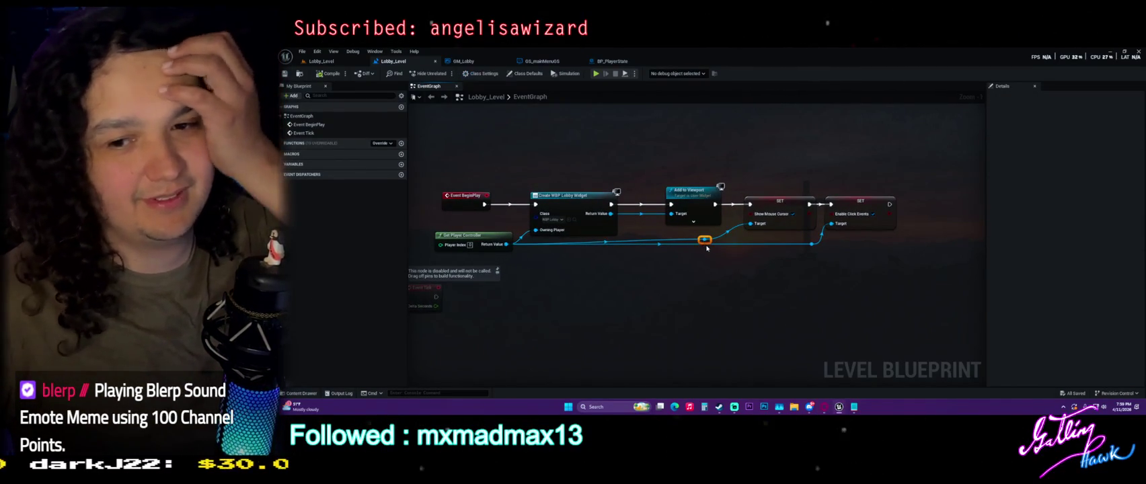
pyautogui.moveTo(704, 240); pyautogui.dragTo(676, 261)
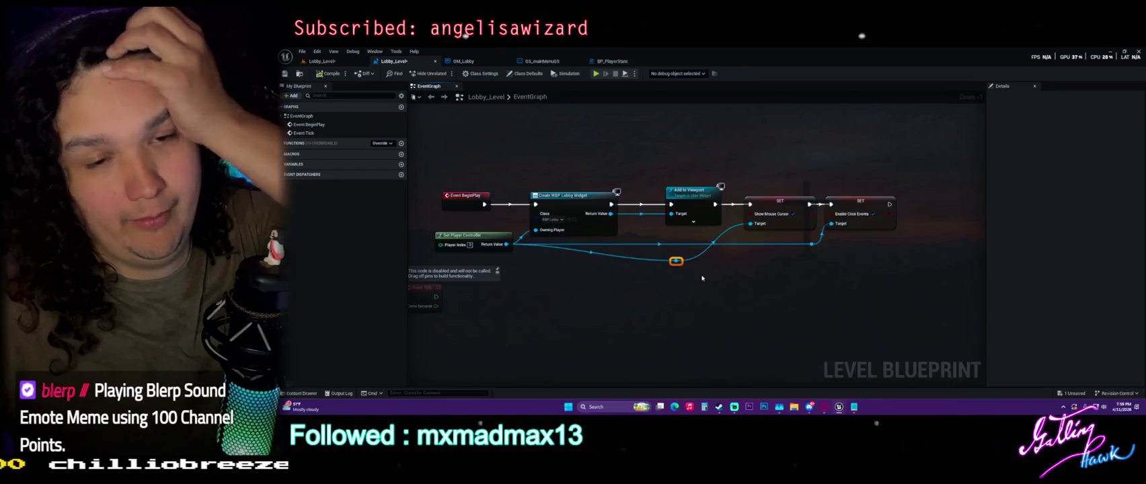
pyautogui.click(702, 277)
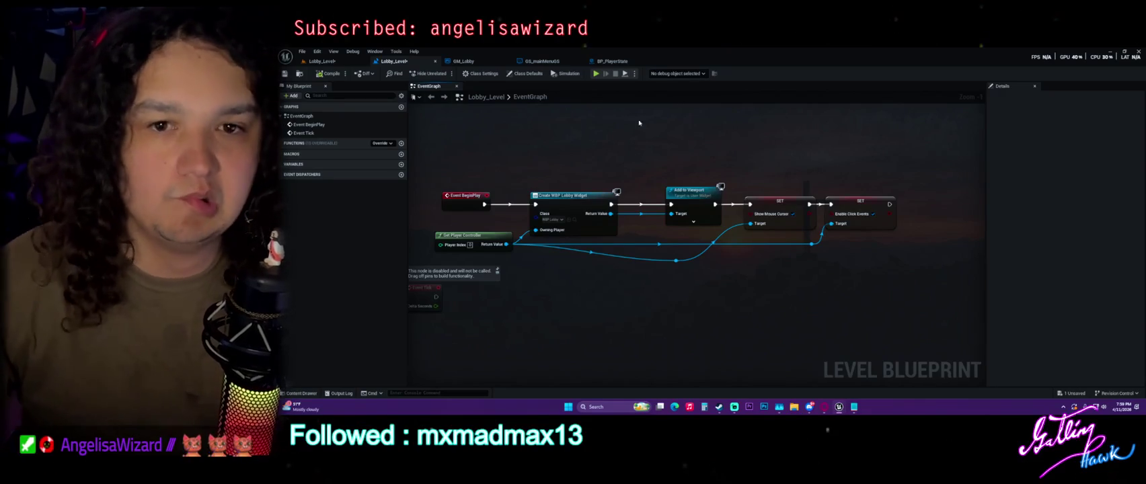
pyautogui.click(467, 61)
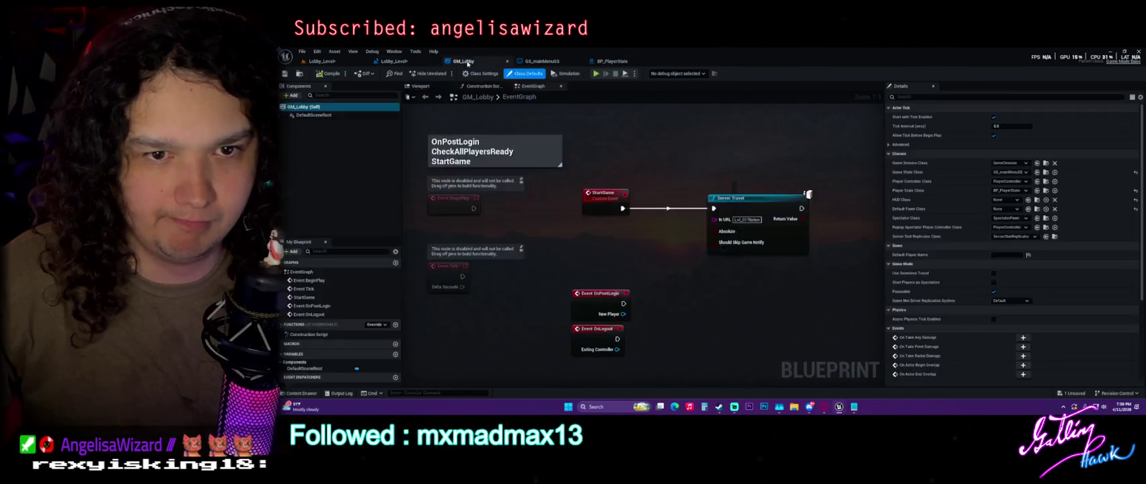
# Step: Review GS_mainMenuGS's AllReadyCheck function, then return to the GM_Lobby event graph
pyautogui.click(544, 61)
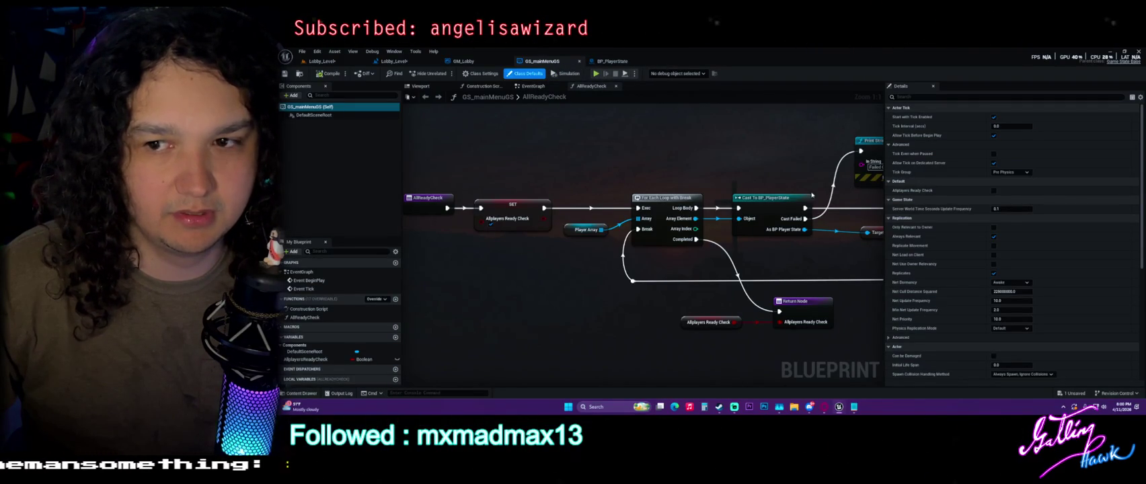
pyautogui.scroll(-2, 704, 209)
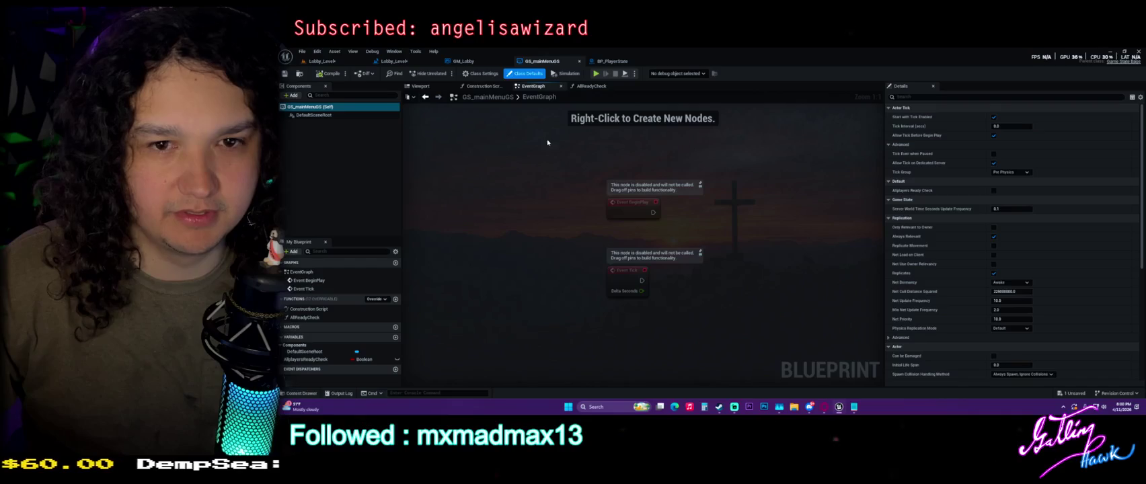
pyautogui.click(466, 65)
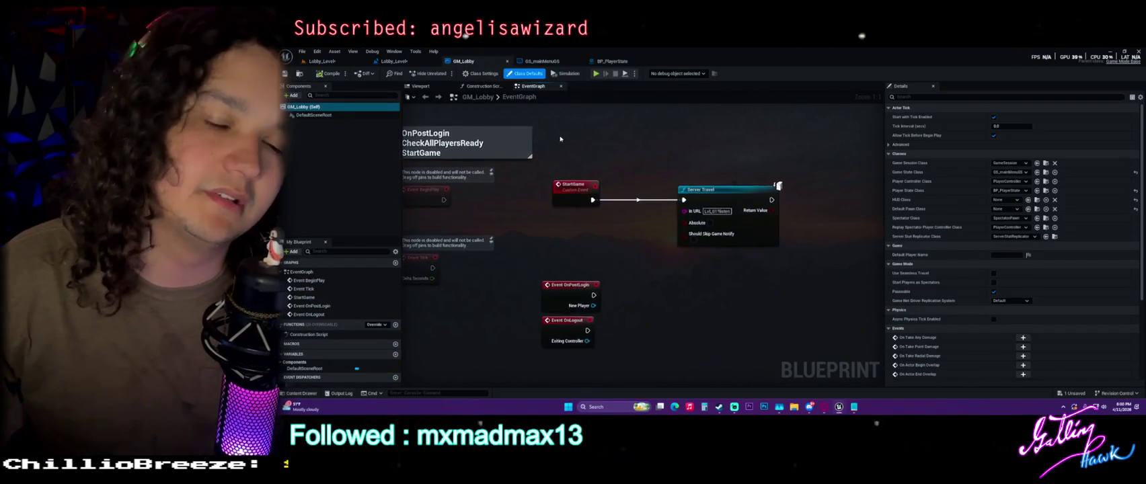
# Step: Locate the GM_Lobby asset in the Content Drawer under UI > MainMenu
pyautogui.hotkey('ctrl', 'space')
pyautogui.click(302, 335)
pyautogui.doubleClick(550, 267)
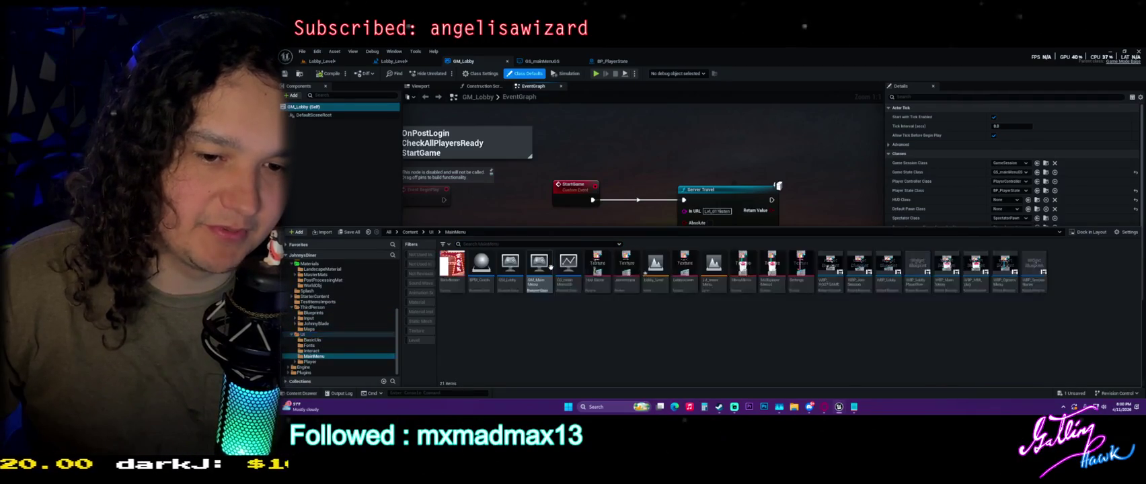
pyautogui.rightClick(508, 269)
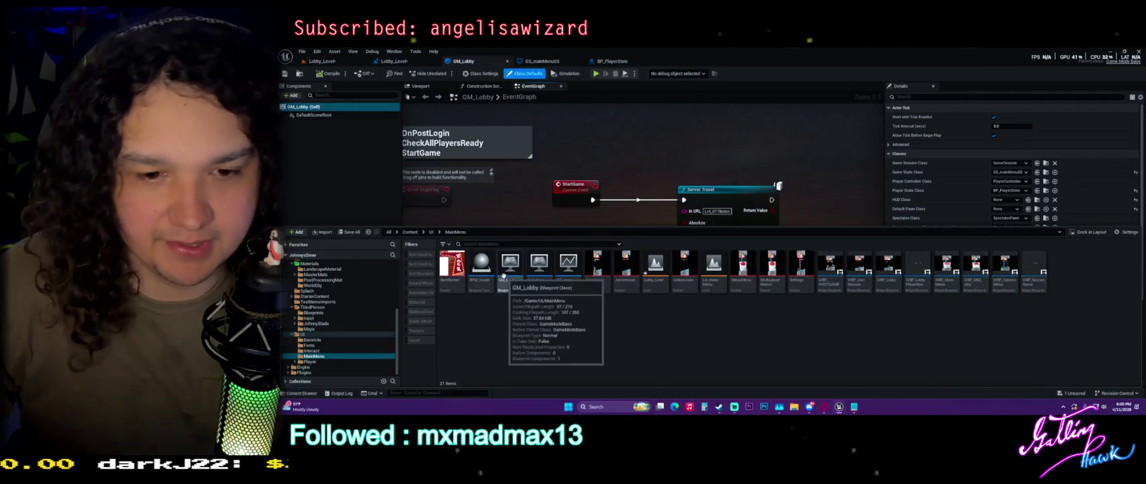
pyautogui.press('Escape')
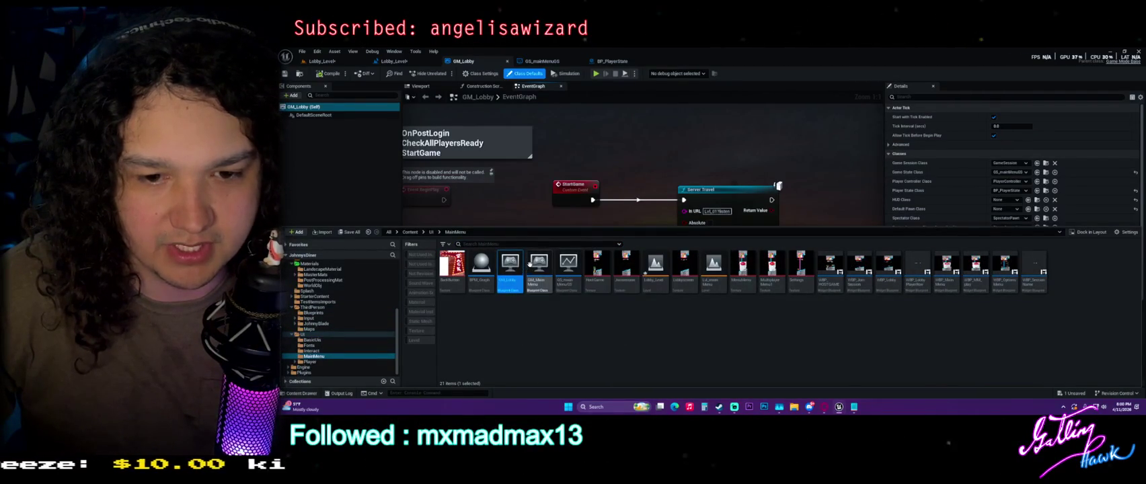
pyautogui.click(613, 132)
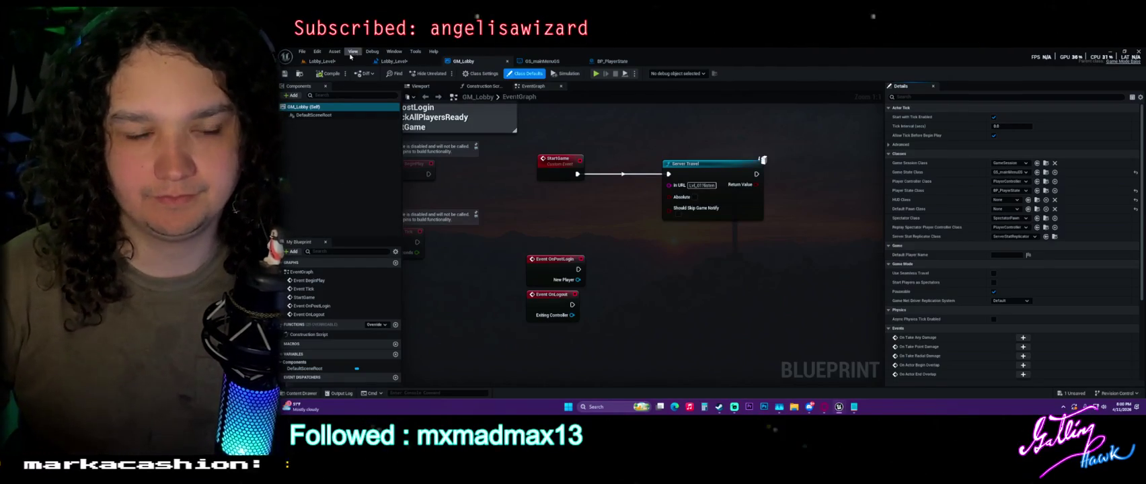
# Step: Look over the GS_mainMenuGS event graph, then go to BP_PlayerState's OnRep_BReady graph
pyautogui.click(541, 62)
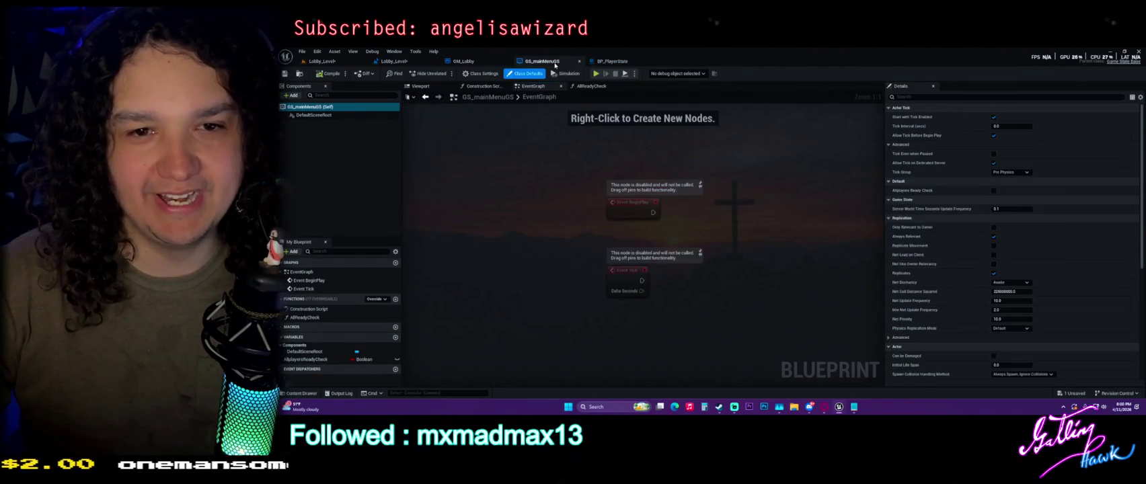
pyautogui.moveTo(735, 257)
pyautogui.mouseDown()
pyautogui.moveTo(545, 159)
pyautogui.moveTo(549, 168)
pyautogui.mouseUp()
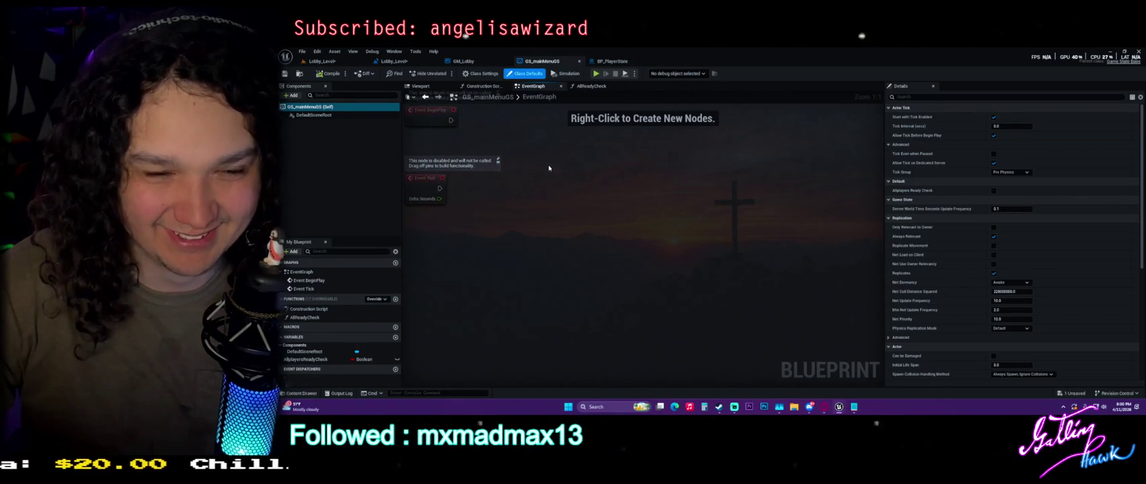
pyautogui.click(611, 62)
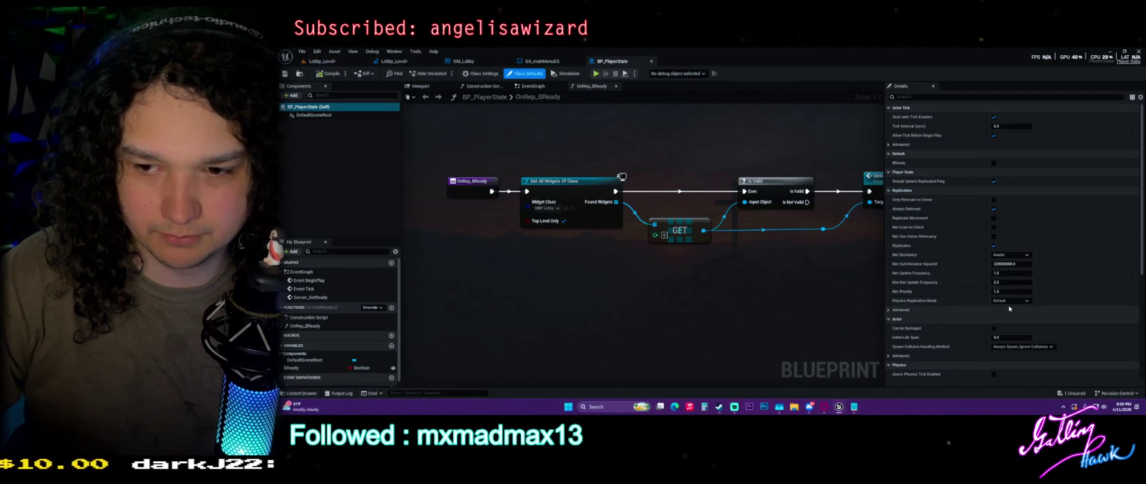
# Step: Leave Physics Replication Mode at Default and widen the OnRep_BReady graph to show Update Start Button Visibility
pyautogui.click(991, 300)
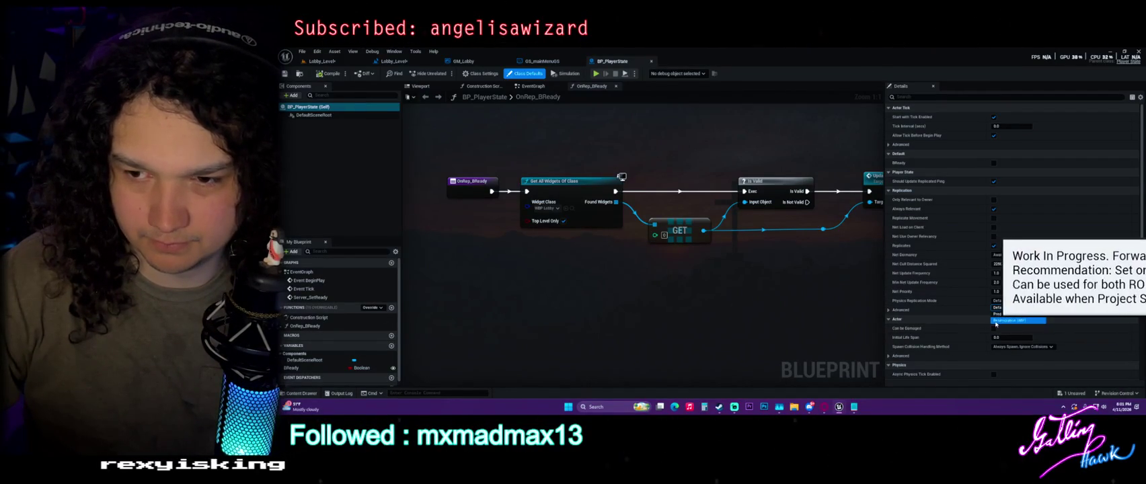
pyautogui.click(860, 310)
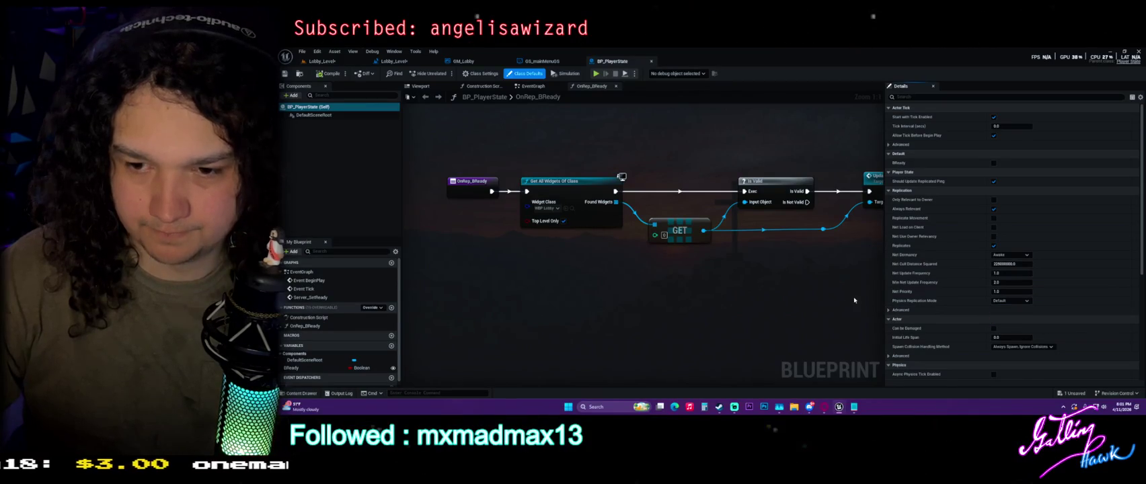
pyautogui.moveTo(883, 114)
pyautogui.mouseDown()
pyautogui.moveTo(969, 131)
pyautogui.moveTo(959, 140)
pyautogui.mouseUp()
pyautogui.moveTo(672, 148); pyautogui.dragTo(664, 222)
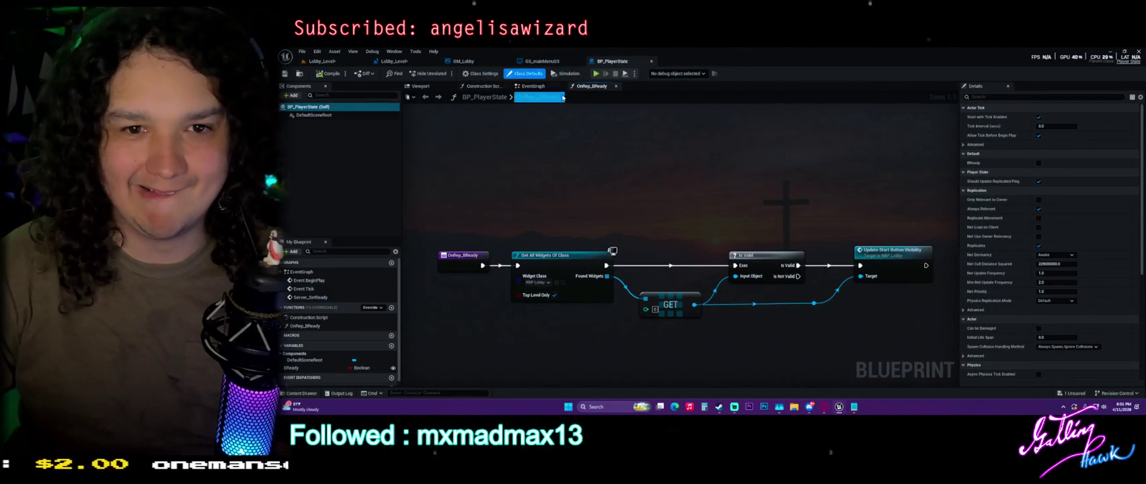
# Step: Compare the Server_SetReady event's BReady setter with OnRep_BReady, then open the Content Drawer
pyautogui.click(533, 86)
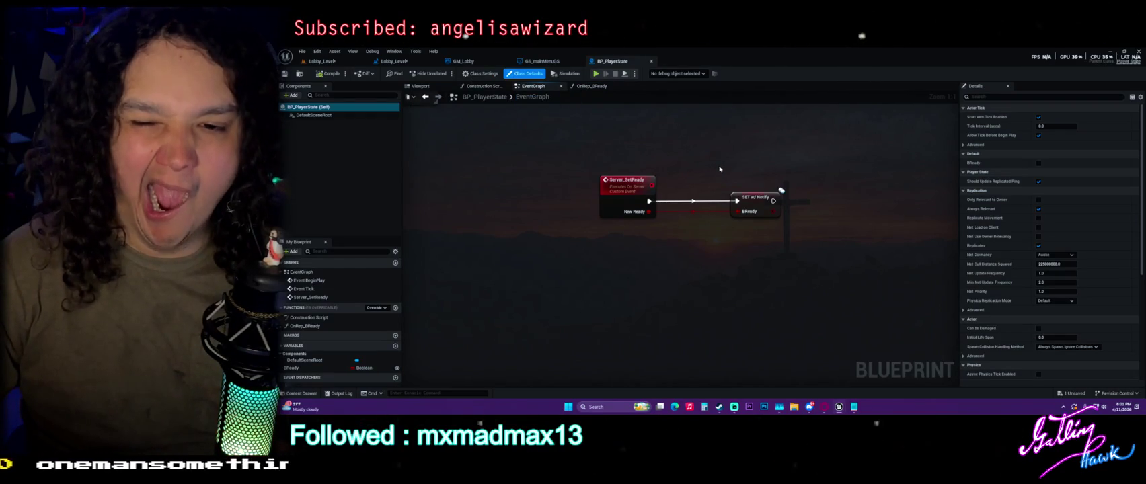
pyautogui.click(754, 203)
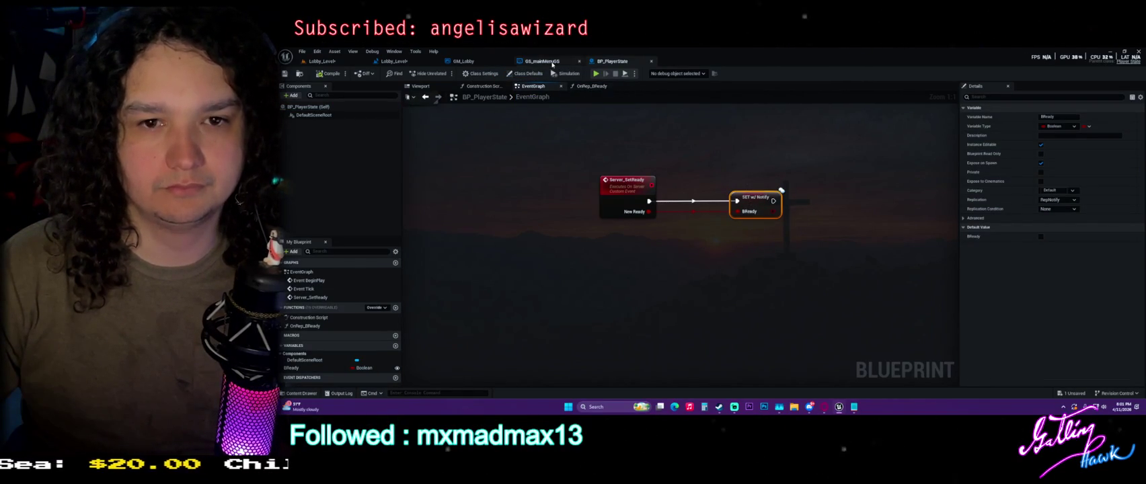
pyautogui.click(592, 87)
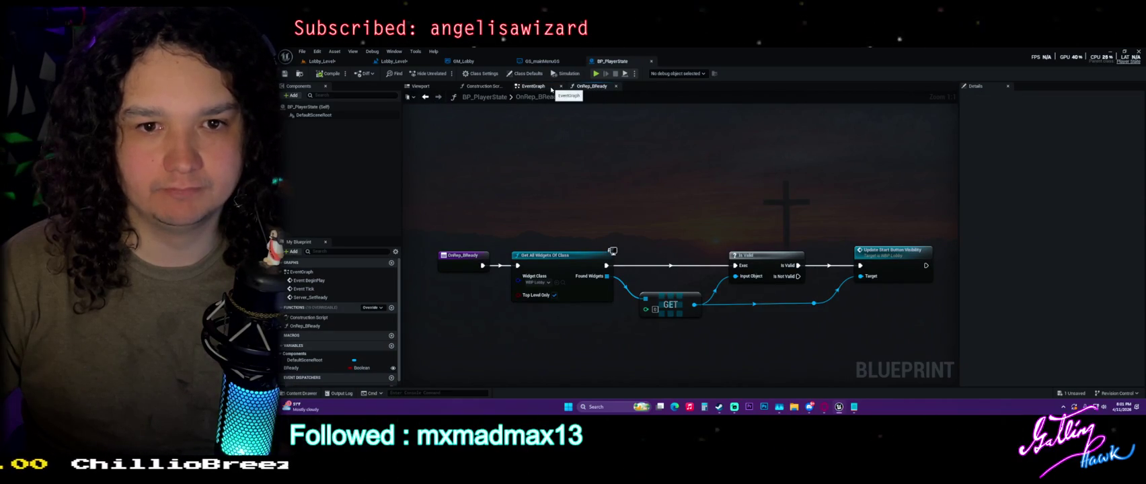
pyautogui.click(548, 89)
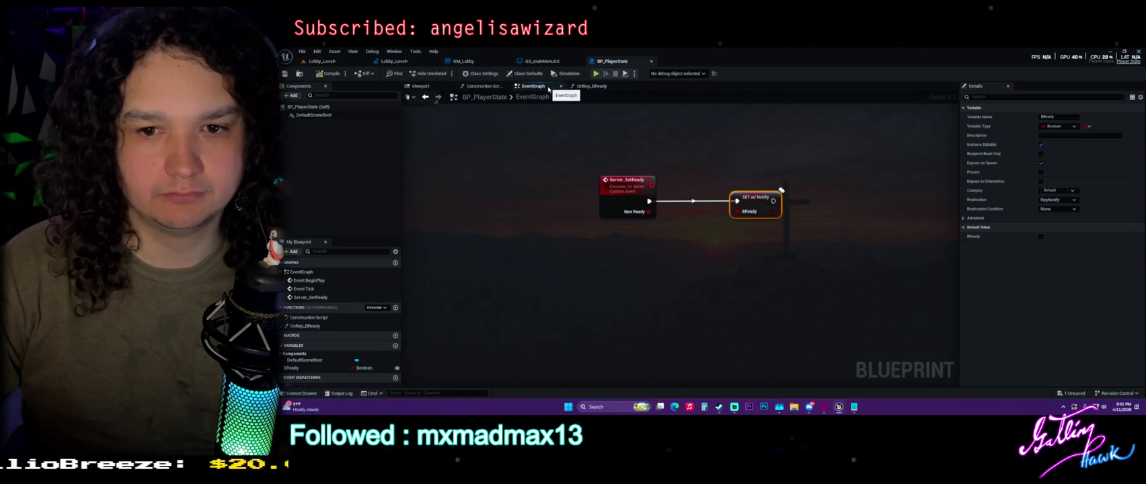
pyautogui.click(591, 87)
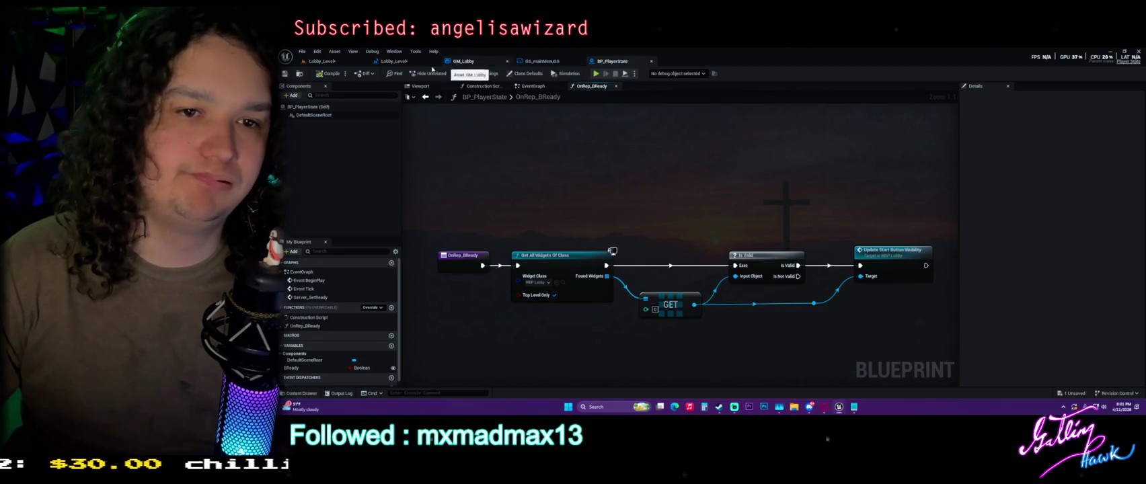
pyautogui.hotkey('ctrl', 'space')
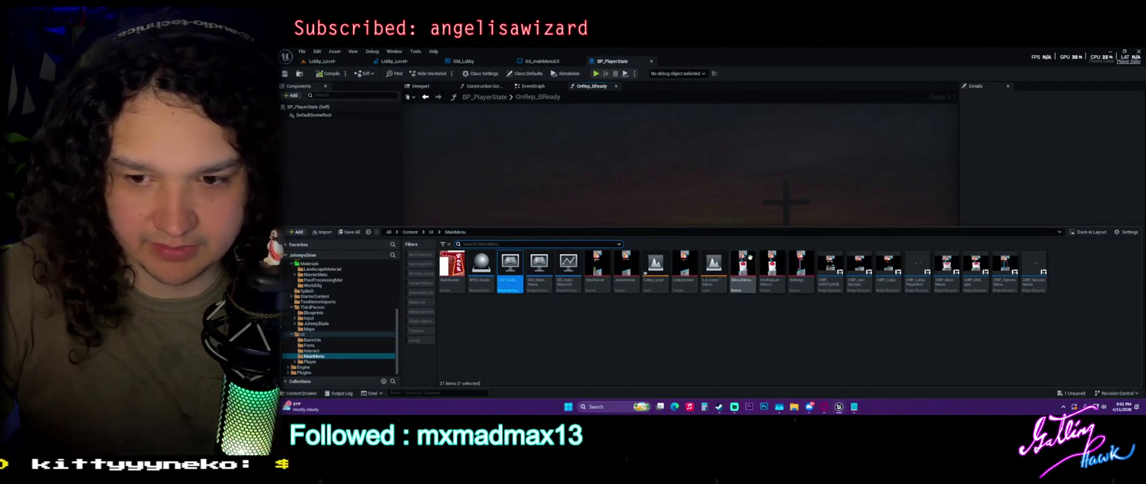
# Step: Open WBP_Lobby's node graph and browse the start-button refresh and game user settings nodes
pyautogui.doubleClick(888, 266)
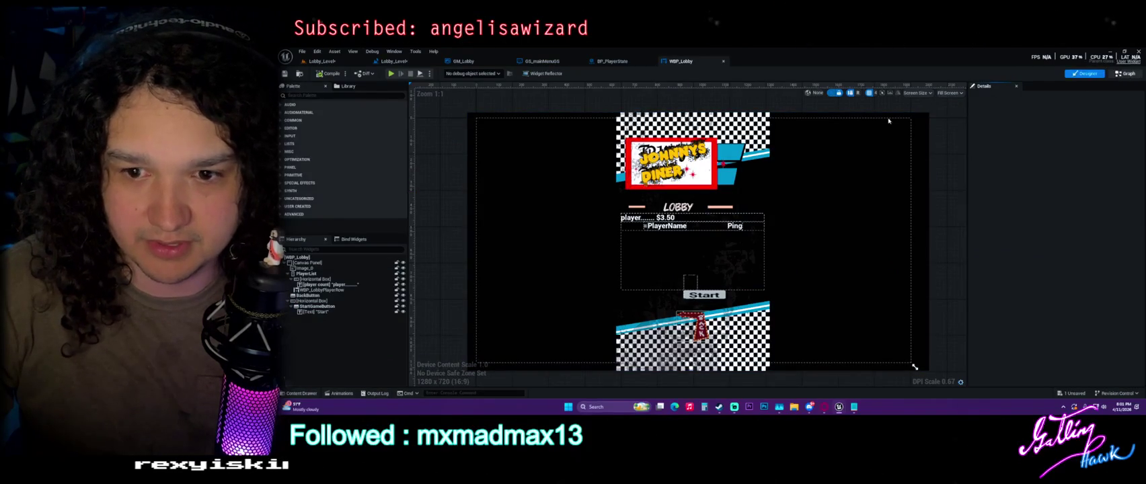
pyautogui.hotkey('shift', 'F4')
pyautogui.scroll(-5, 611, 253)
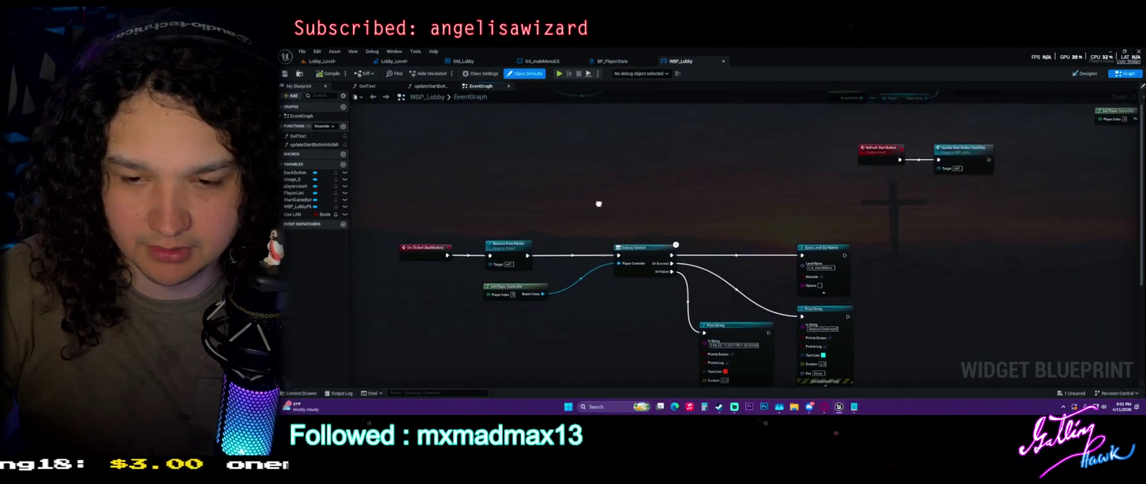
pyautogui.scroll(6, 666, 172)
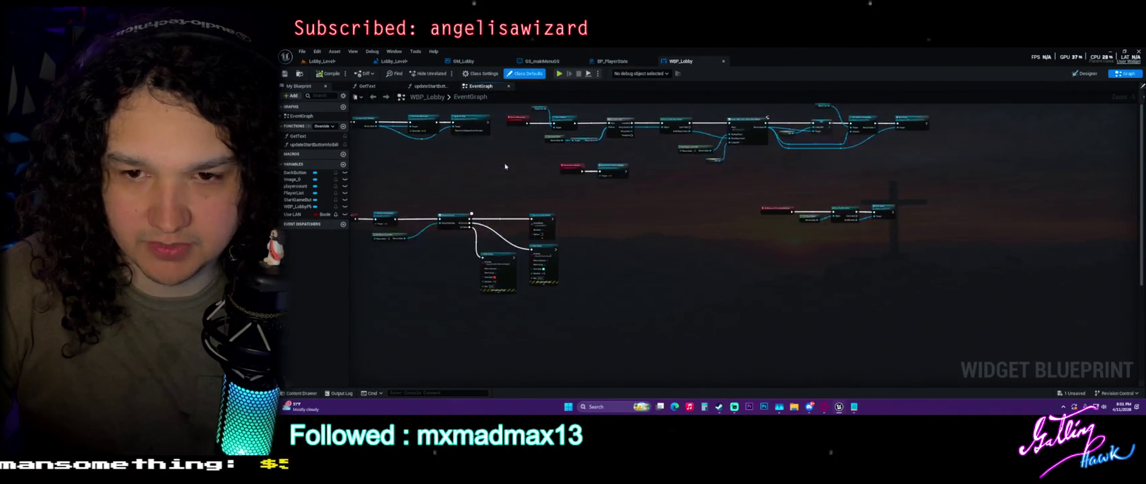
pyautogui.moveTo(717, 148); pyautogui.dragTo(769, 336)
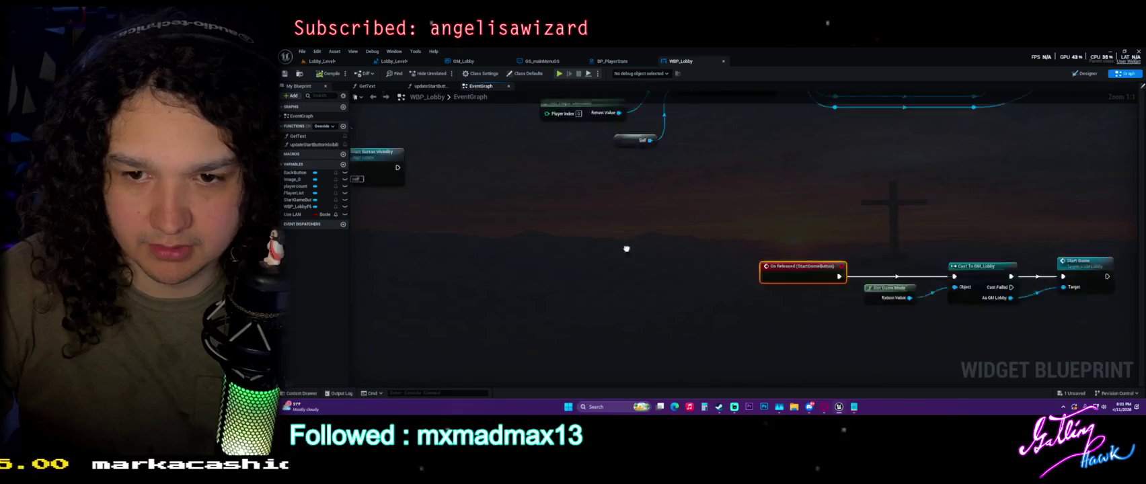
pyautogui.click(769, 336)
pyautogui.moveTo(653, 252)
pyautogui.mouseDown()
pyautogui.moveTo(673, 220)
pyautogui.moveTo(462, 196)
pyautogui.mouseUp()
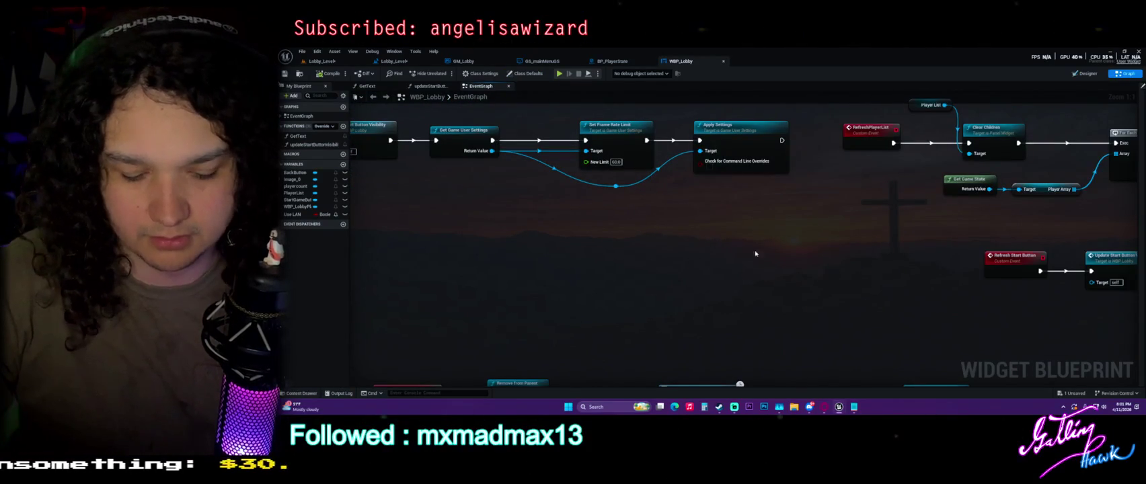
# Step: Open WBP_LobbyPlayerRow's graph, then recheck the OnRep_BReady event in BP_PlayerState
pyautogui.hotkey('ctrl', 'space')
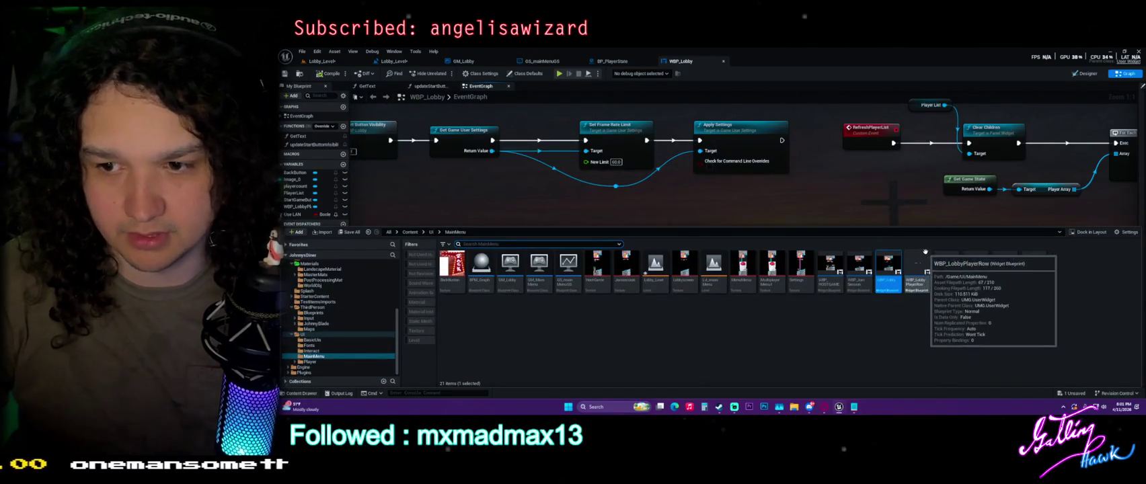
pyautogui.doubleClick(916, 266)
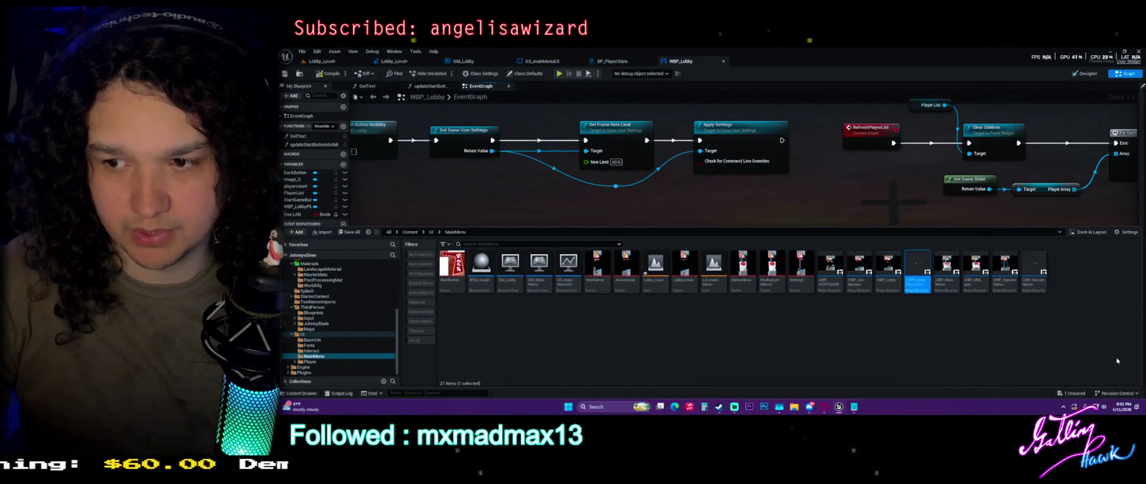
pyautogui.click(1124, 74)
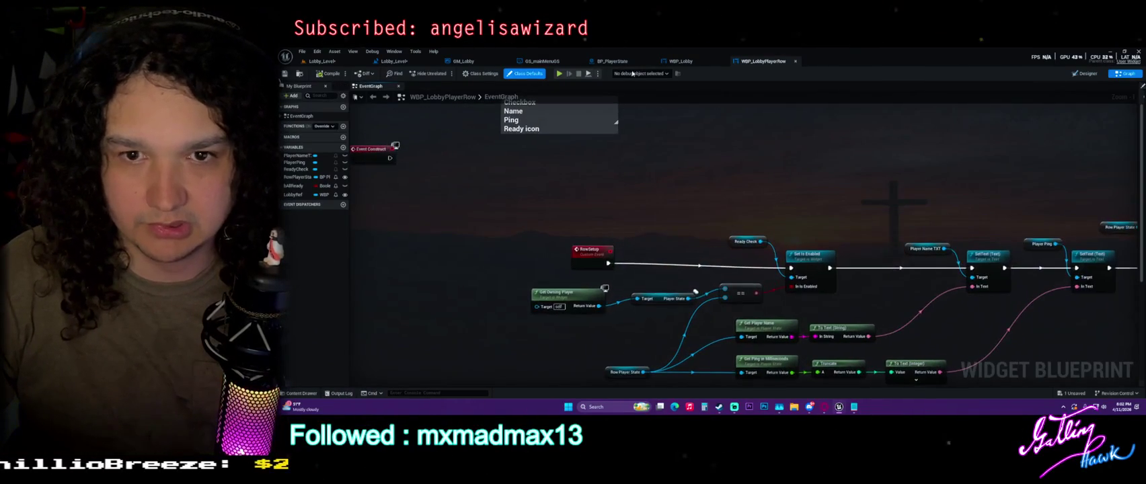
pyautogui.click(607, 62)
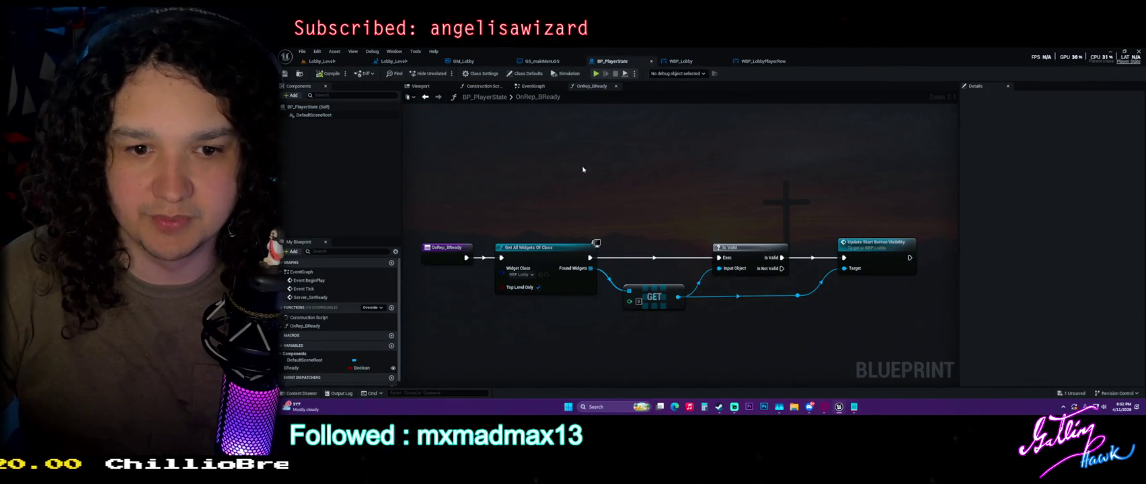
pyautogui.click(445, 247)
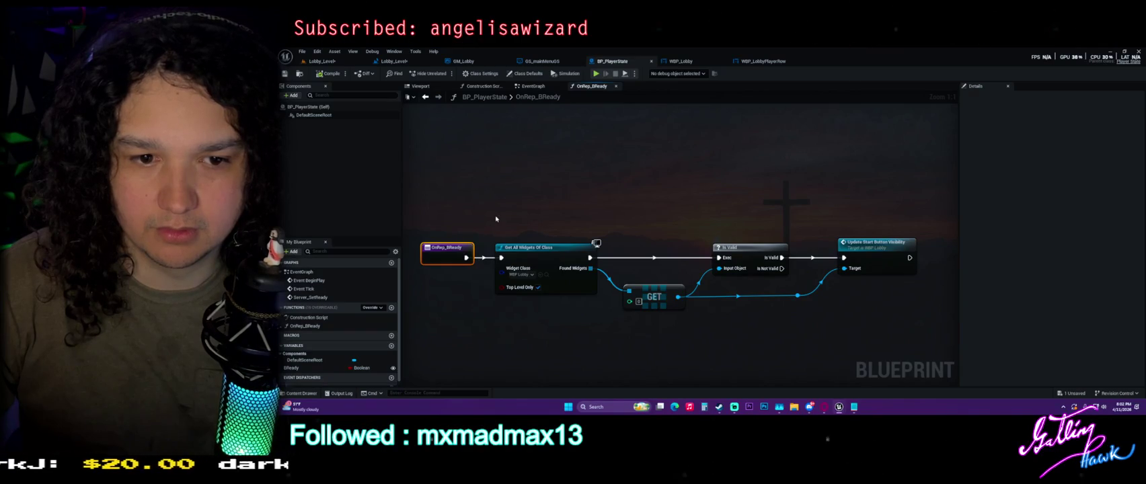
# Step: Rearrange WBP_Lobby's event graph, shifting the small chain left and the lower chain right and down
pyautogui.click(679, 61)
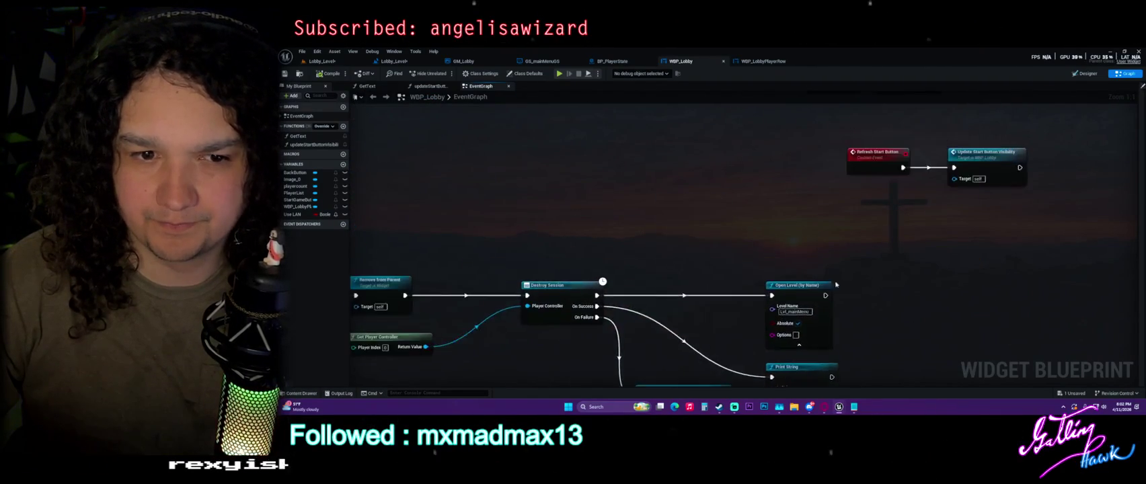
pyautogui.scroll(-3, 598, 271)
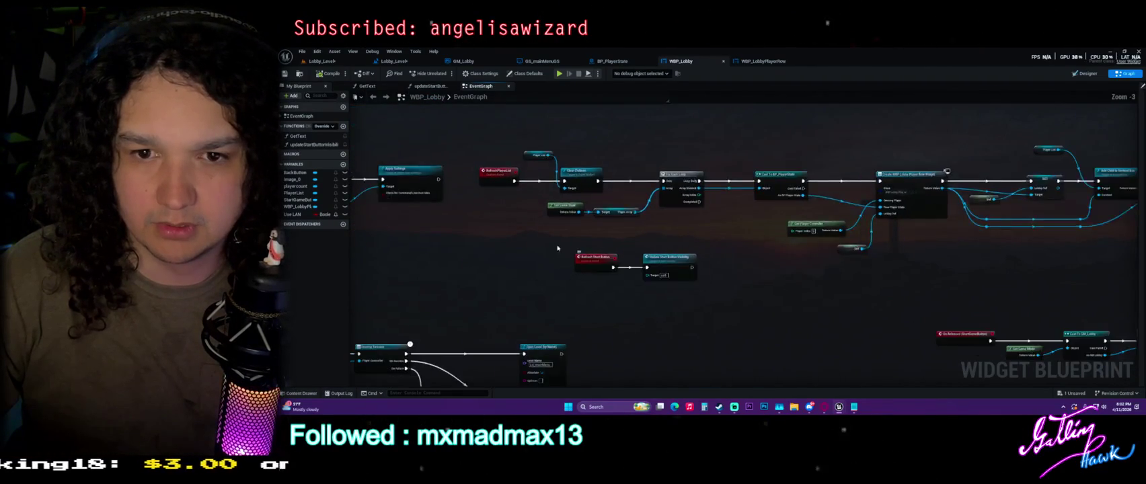
pyautogui.scroll(-5, 808, 271)
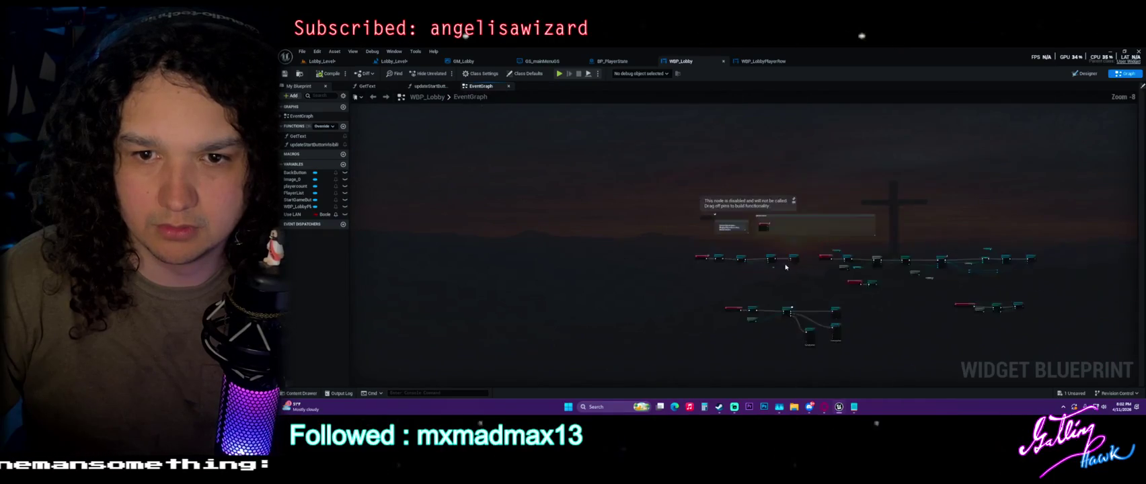
pyautogui.moveTo(533, 211)
pyautogui.mouseDown()
pyautogui.moveTo(652, 241)
pyautogui.moveTo(515, 215)
pyautogui.moveTo(541, 212)
pyautogui.mouseUp()
pyautogui.moveTo(551, 251); pyautogui.dragTo(684, 327)
pyautogui.moveTo(685, 279); pyautogui.dragTo(849, 334)
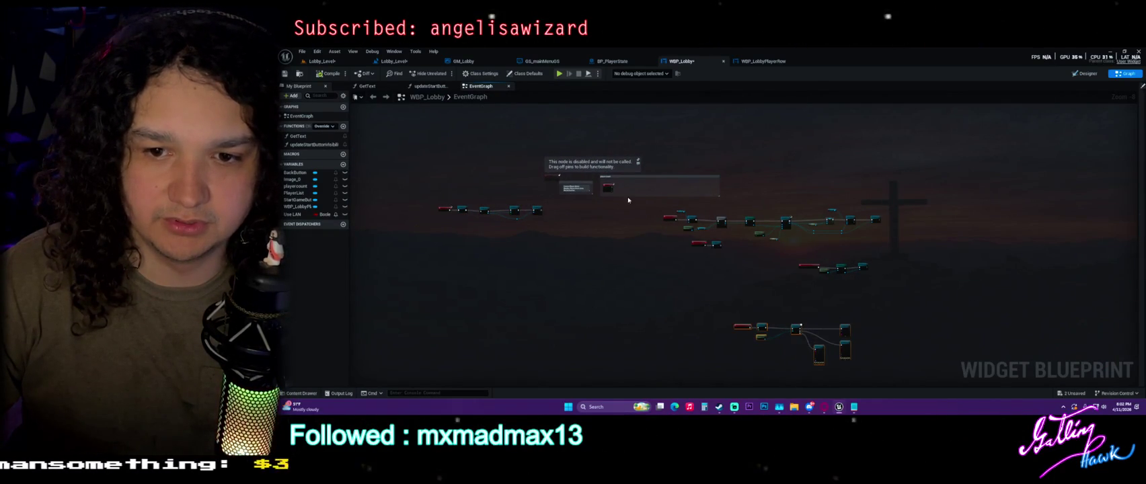
pyautogui.moveTo(644, 202); pyautogui.dragTo(915, 245)
pyautogui.scroll(5, 704, 247)
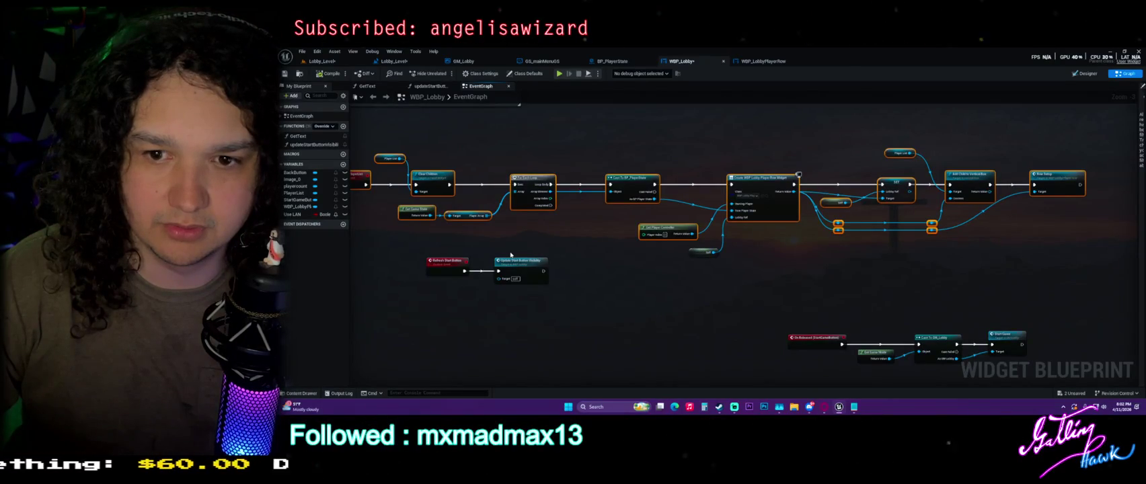
pyautogui.click(578, 253)
pyautogui.moveTo(581, 254); pyautogui.dragTo(706, 244)
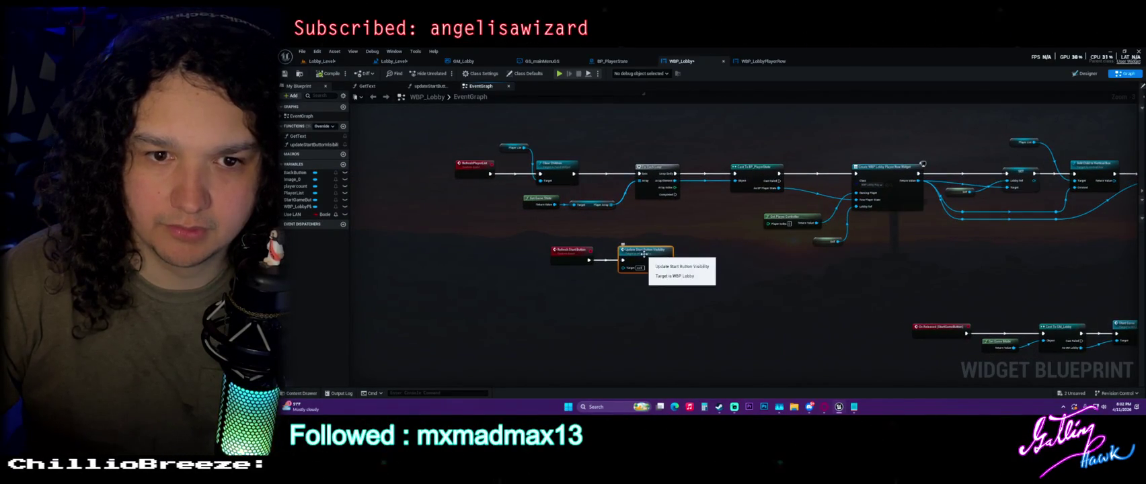
# Step: Open WBP_Lobby's updateStartButtonVisibility function and compare it with GS_mainMenuGS and GM_Lobby
pyautogui.doubleClick(645, 256)
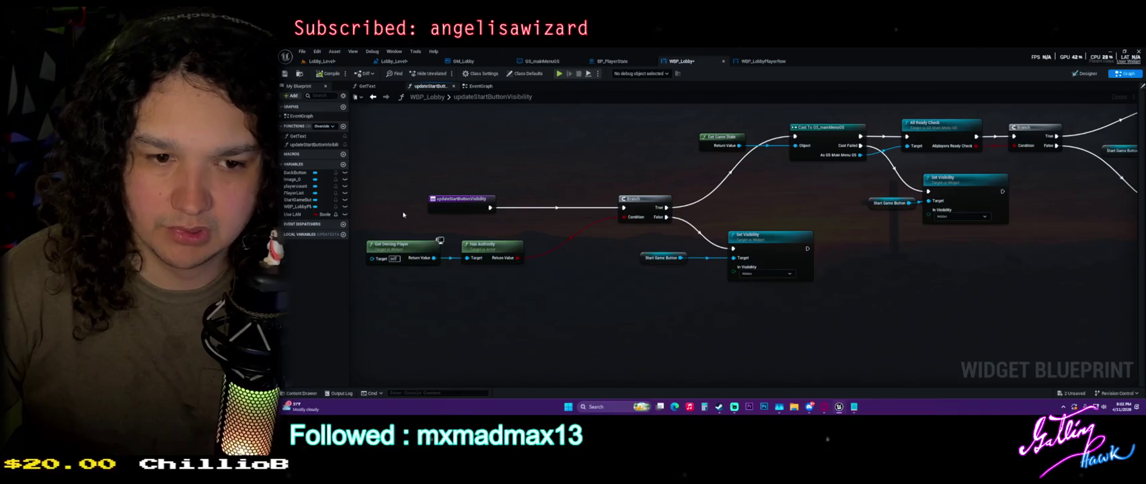
pyautogui.click(721, 140)
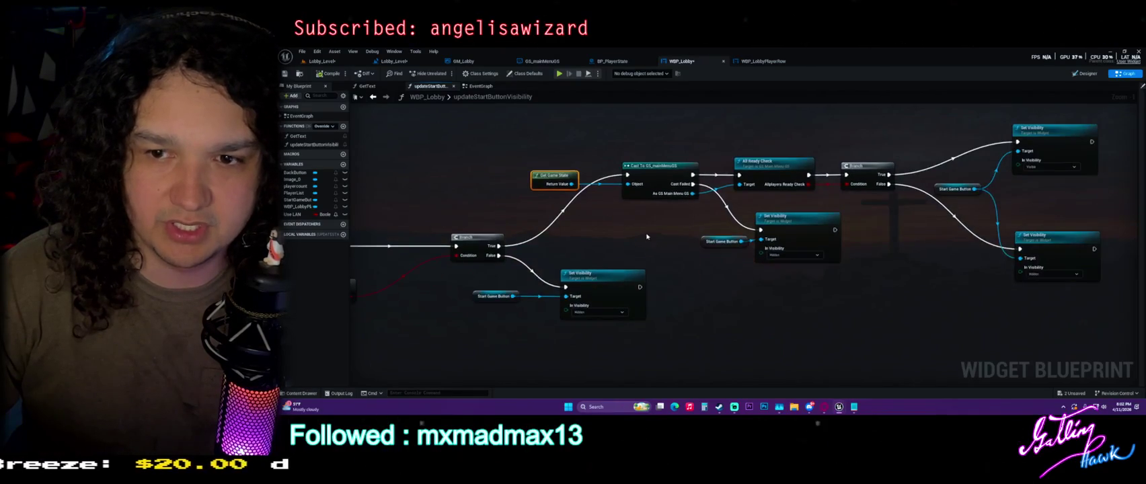
pyautogui.click(546, 62)
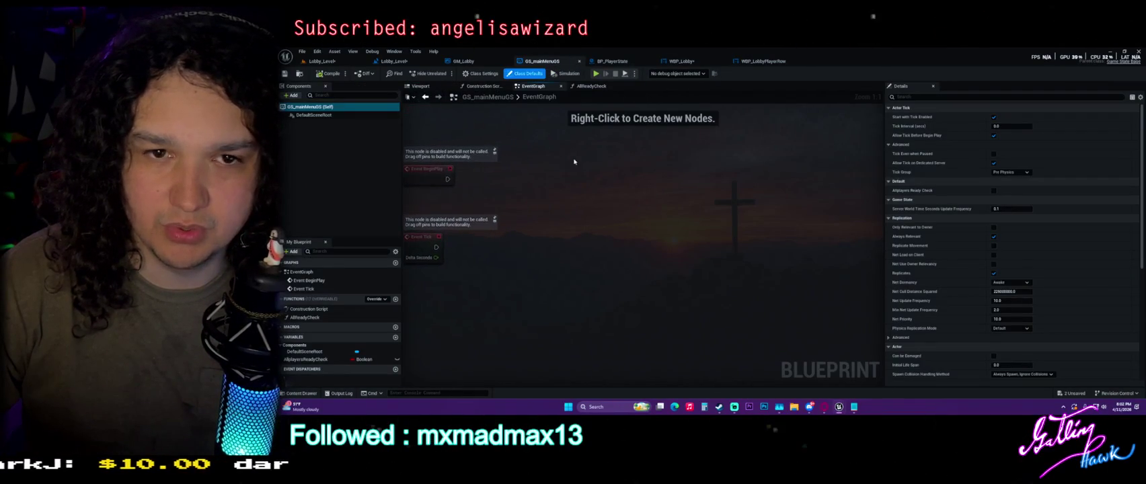
pyautogui.click(469, 60)
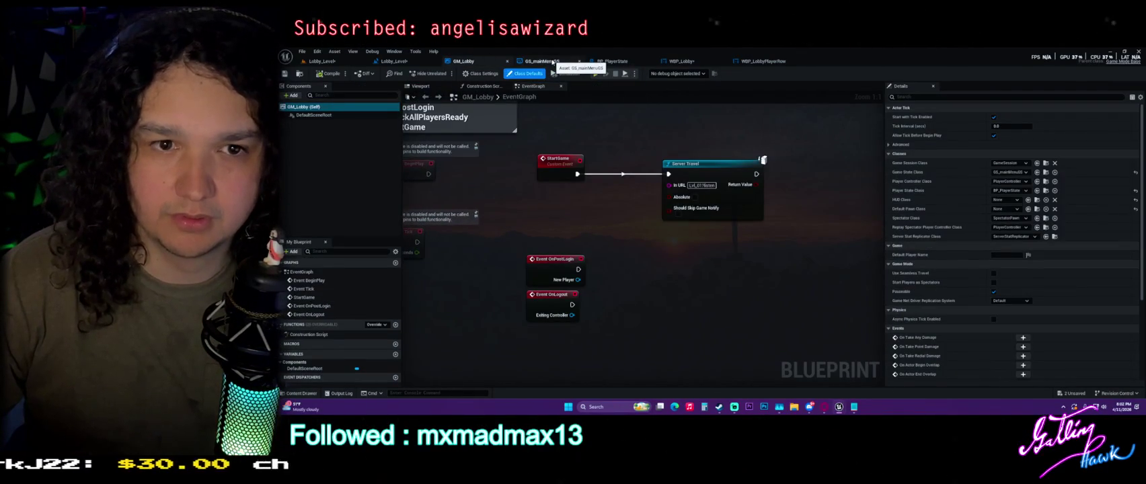
pyautogui.click(559, 62)
pyautogui.click(661, 62)
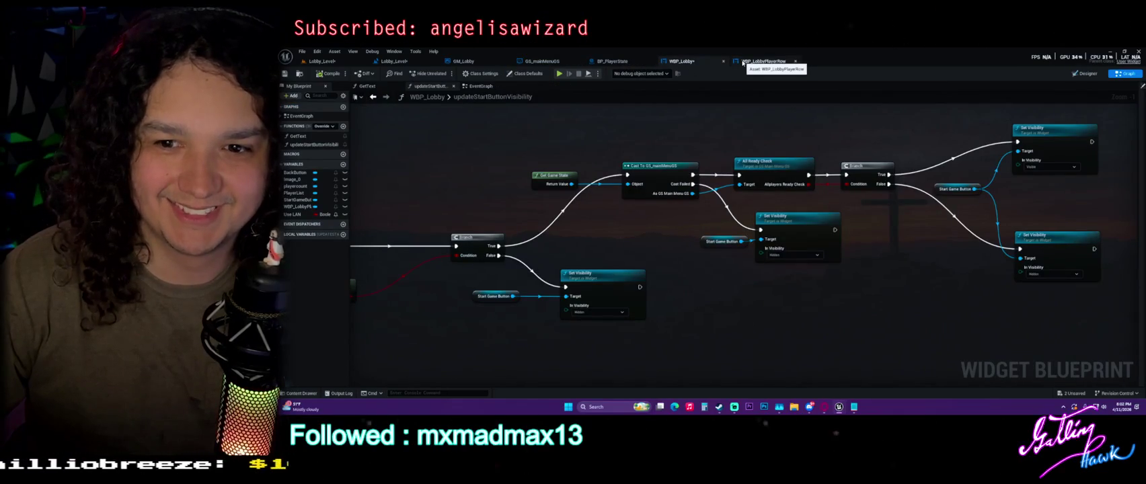
pyautogui.click(542, 62)
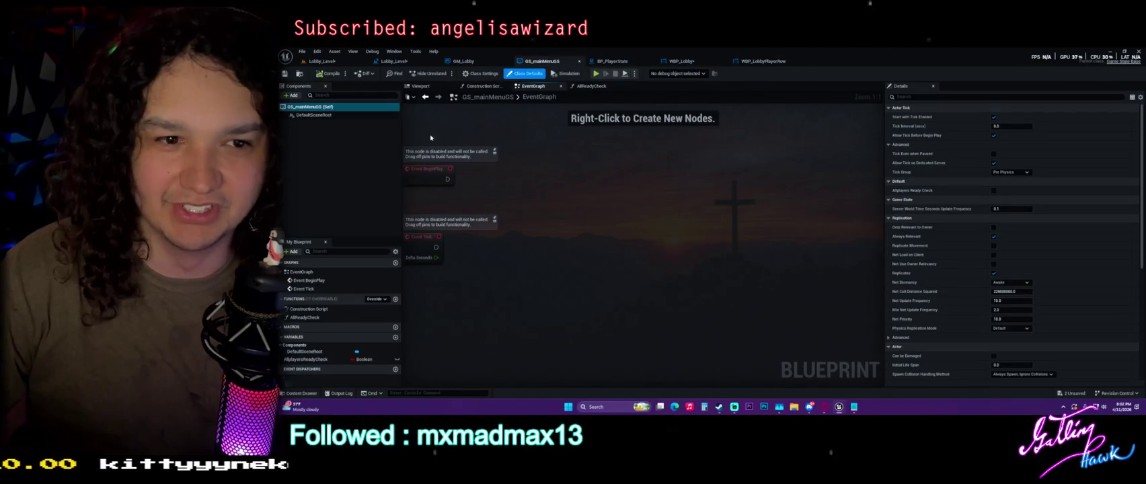
# Step: Review AllReadyCheck, OnRep_BReady and updateStartButtonVisibility, ending on WBP_LobbyPlayerRow's RowSetup graph
pyautogui.doubleClick(332, 319)
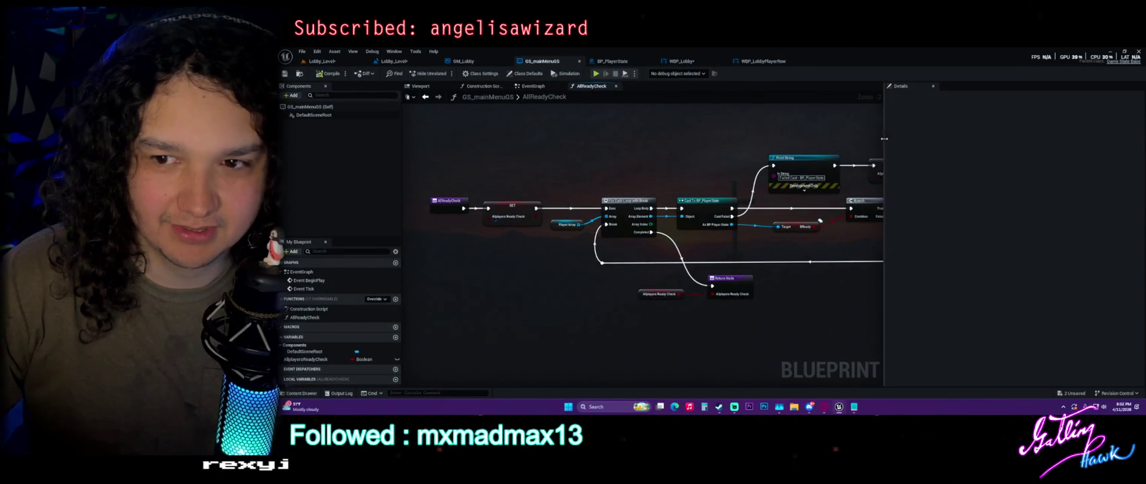
pyautogui.moveTo(883, 128); pyautogui.dragTo(1026, 135)
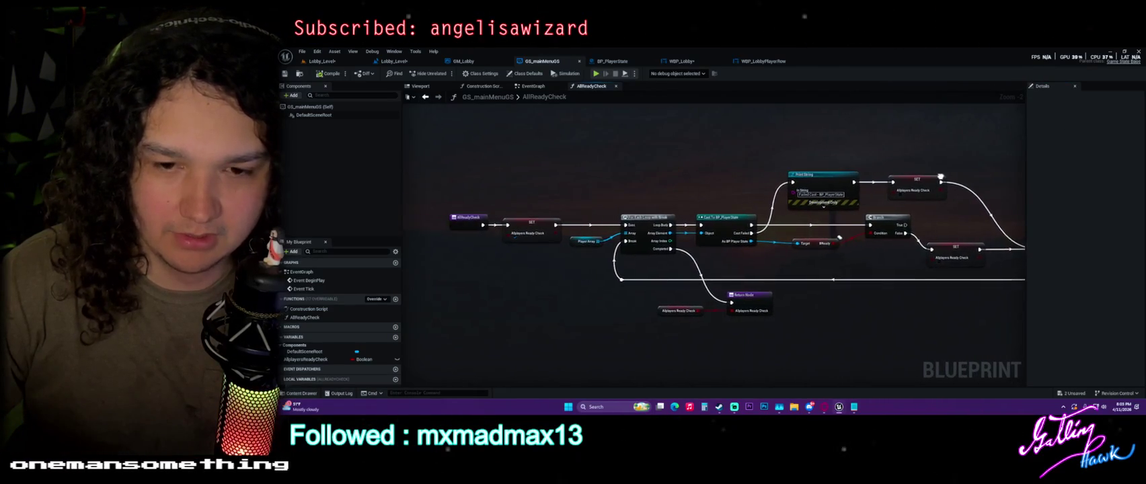
pyautogui.click(611, 61)
pyautogui.click(654, 166)
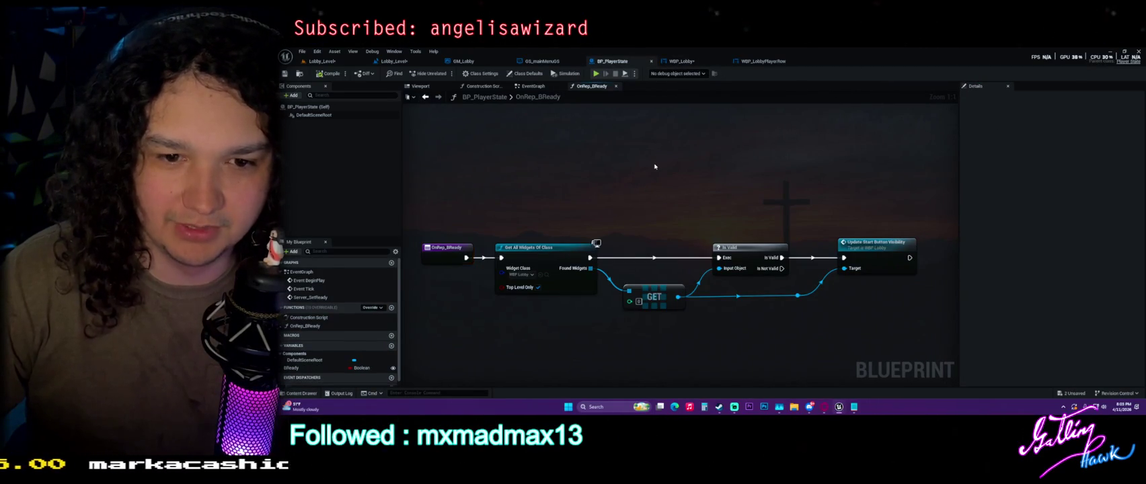
pyautogui.doubleClick(886, 255)
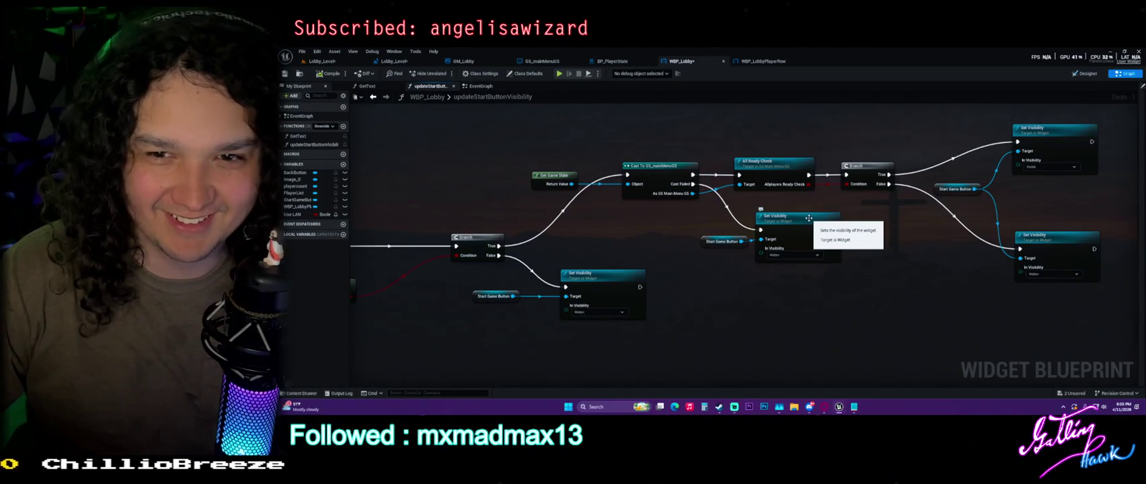
pyautogui.click(763, 61)
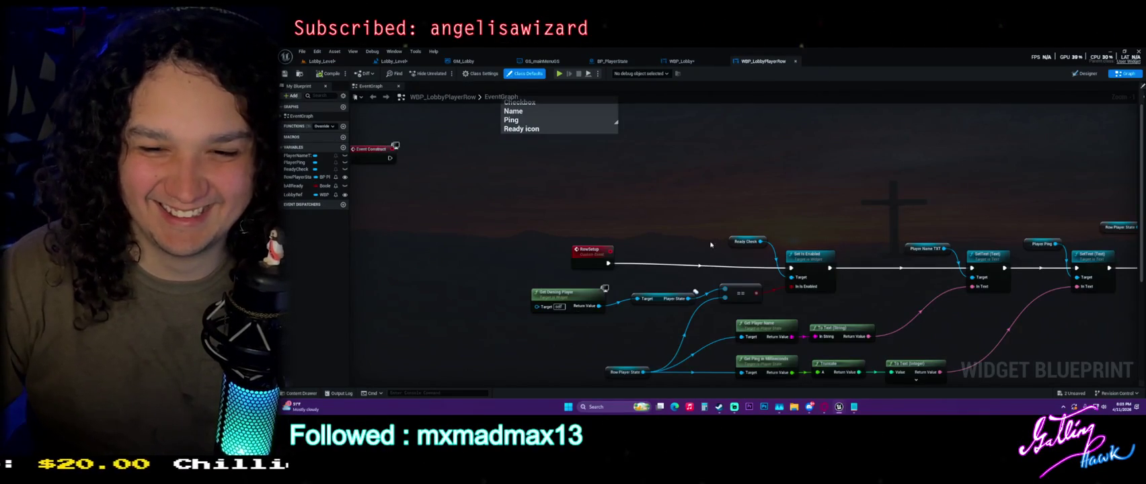
# Step: Move RowSetup left and Event Construct lower in WBP_LobbyPlayerRow, then return to GM_Lobby
pyautogui.moveTo(594, 258); pyautogui.dragTo(506, 263)
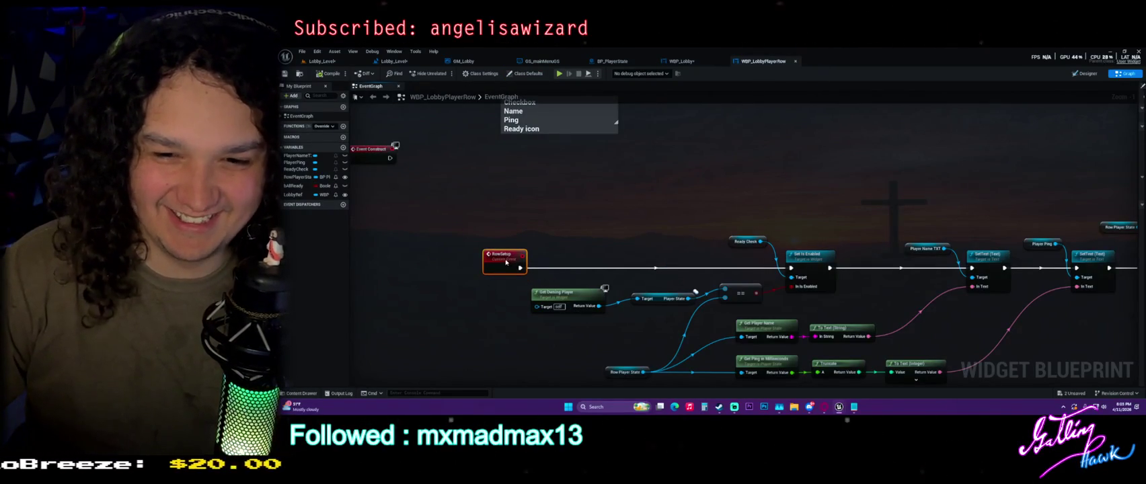
pyautogui.click(605, 177)
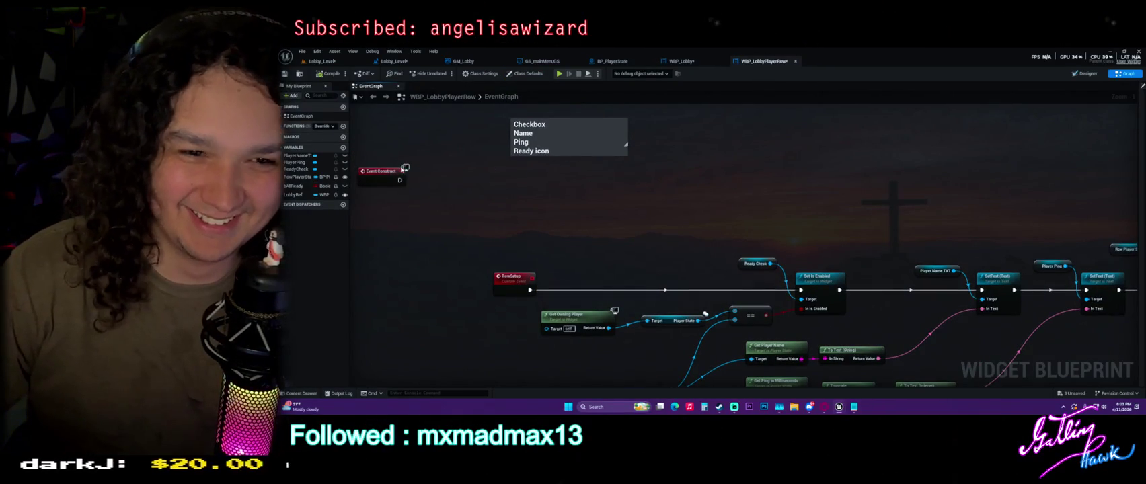
pyautogui.moveTo(392, 178)
pyautogui.mouseDown()
pyautogui.moveTo(392, 122)
pyautogui.moveTo(392, 247)
pyautogui.mouseUp()
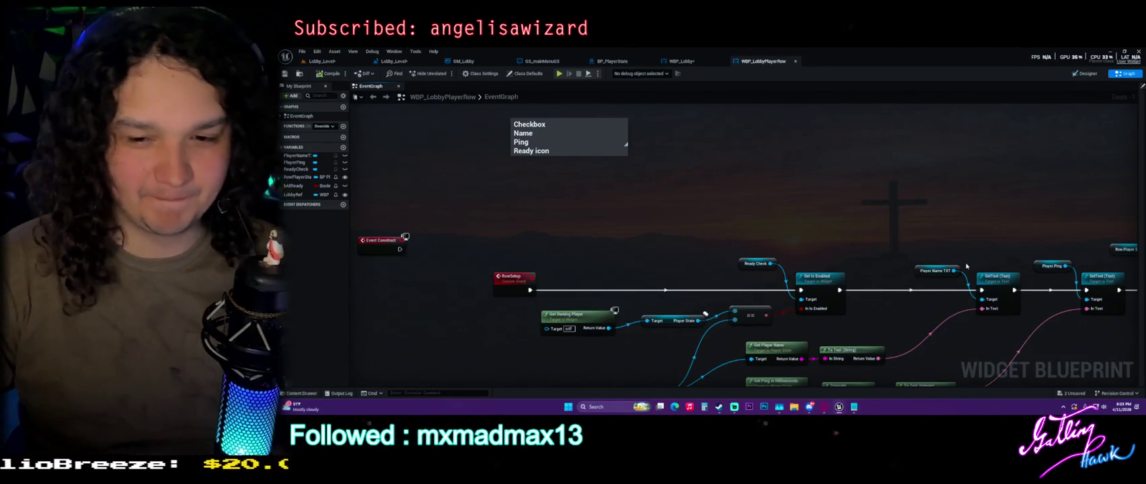
pyautogui.moveTo(957, 261); pyautogui.dragTo(912, 194)
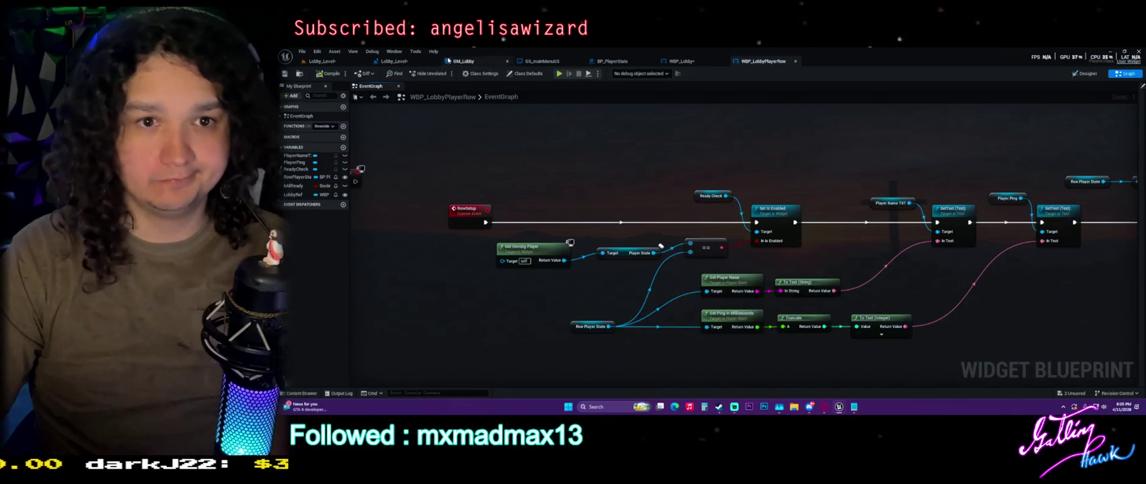
pyautogui.click(457, 62)
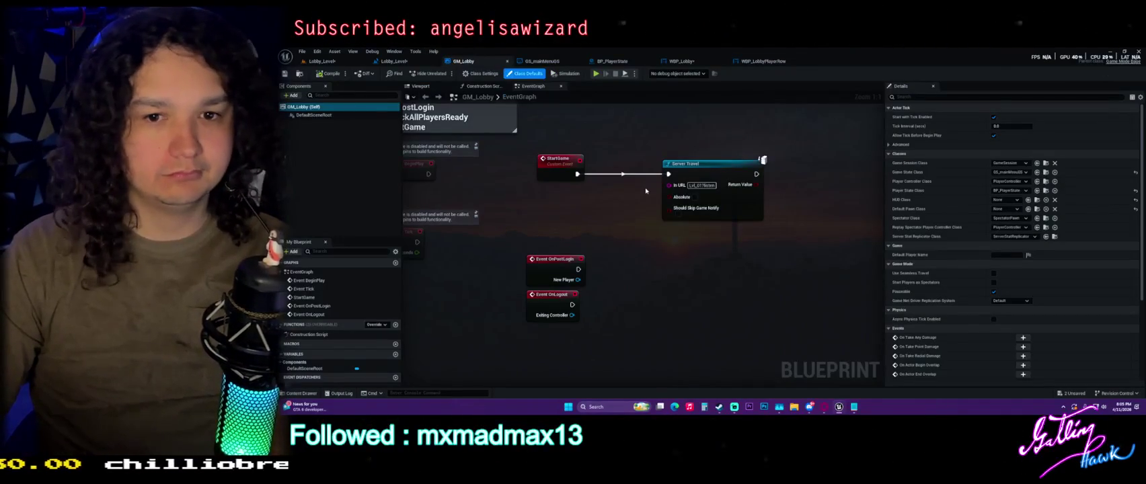
# Step: Move Event OnPostLogin below OnLogout and add Get Game State wired into Get Player Array
pyautogui.moveTo(556, 176); pyautogui.dragTo(509, 284)
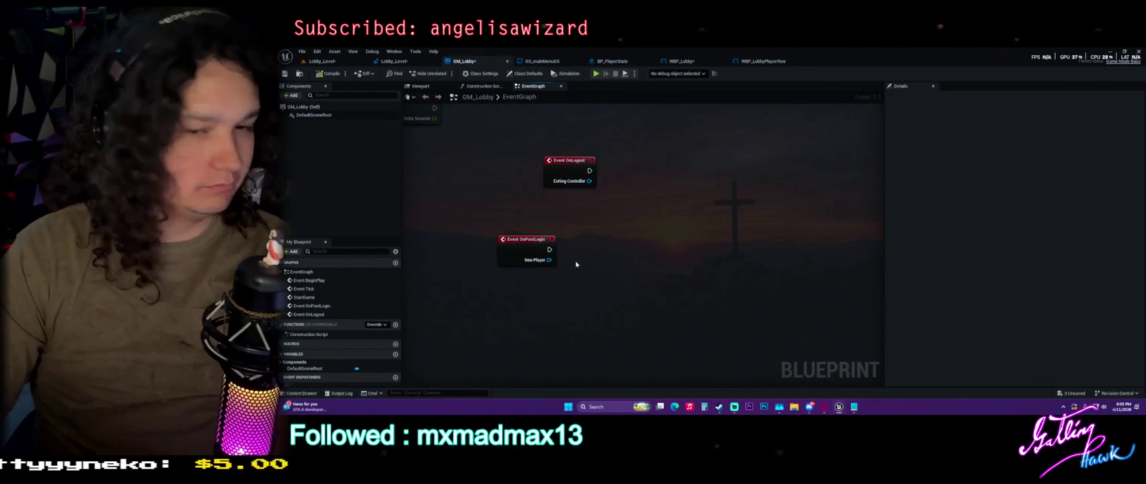
pyautogui.rightClick(542, 304)
pyautogui.write('get game')
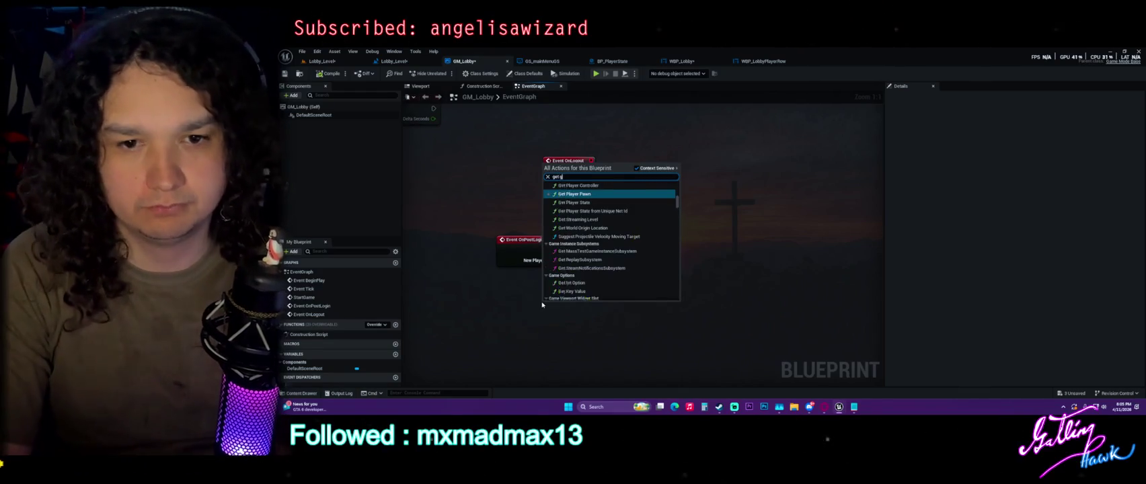
pyautogui.press('Down')
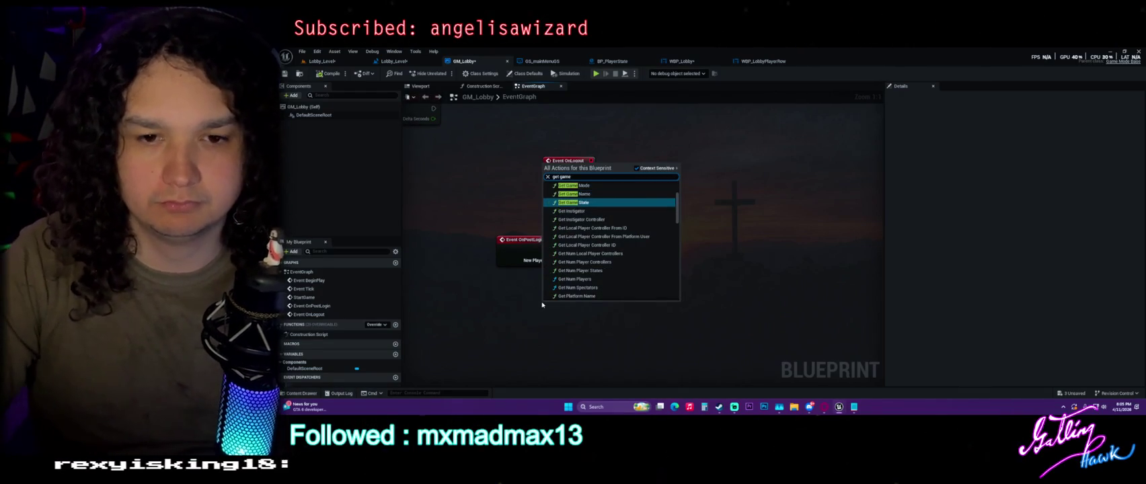
pyautogui.press('Return')
pyautogui.moveTo(546, 304)
pyautogui.mouseDown()
pyautogui.moveTo(478, 302)
pyautogui.moveTo(547, 315)
pyautogui.mouseUp()
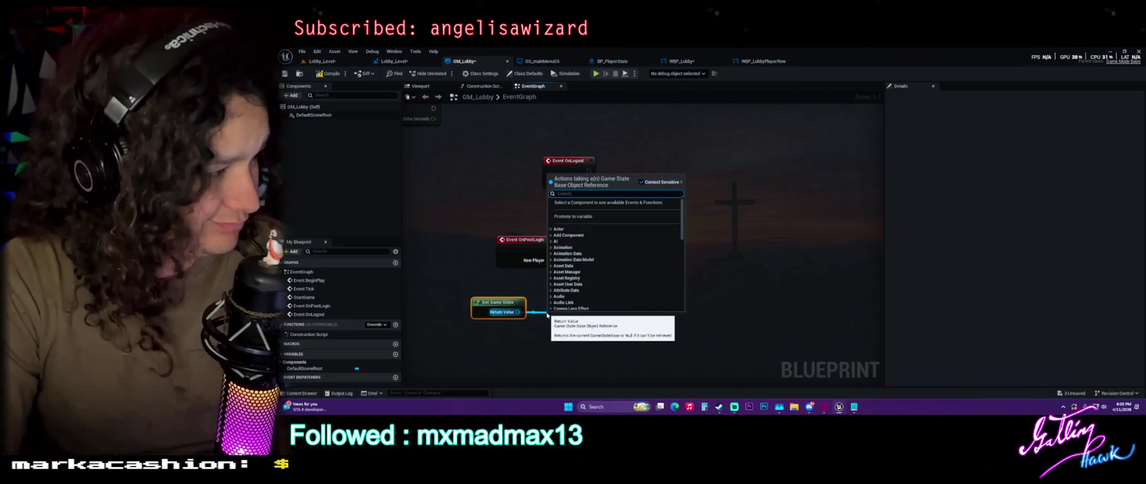
pyautogui.write('get')
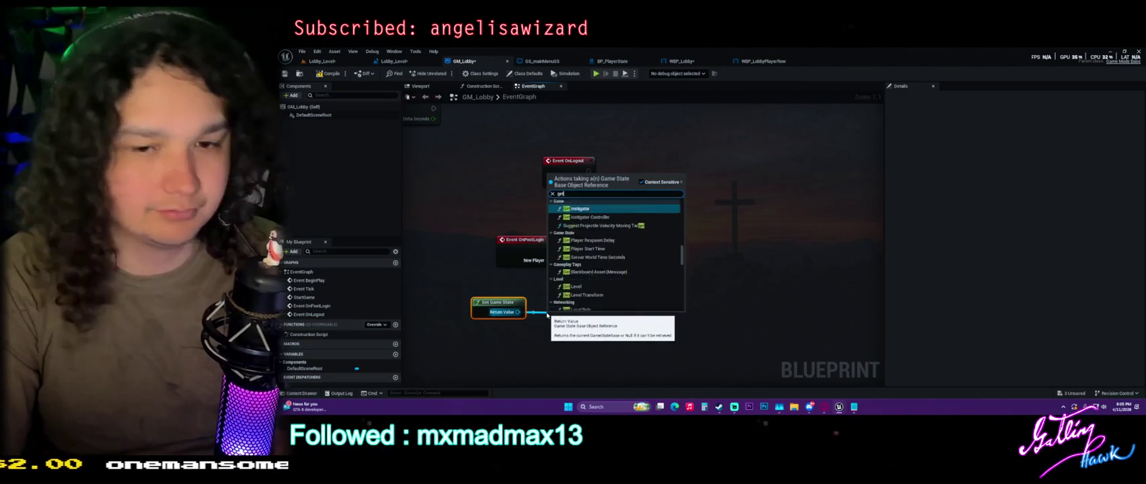
pyautogui.write(' player array')
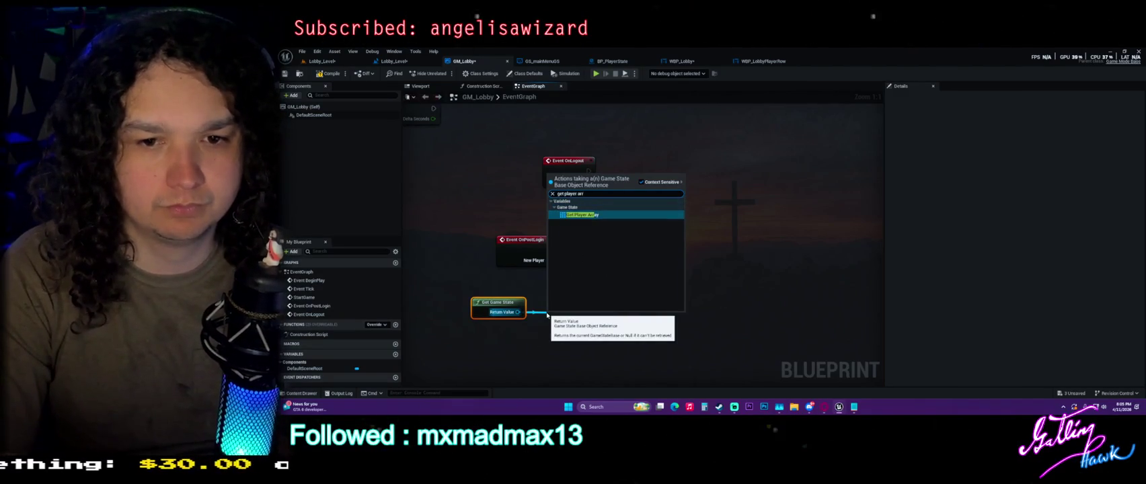
pyautogui.press('Return')
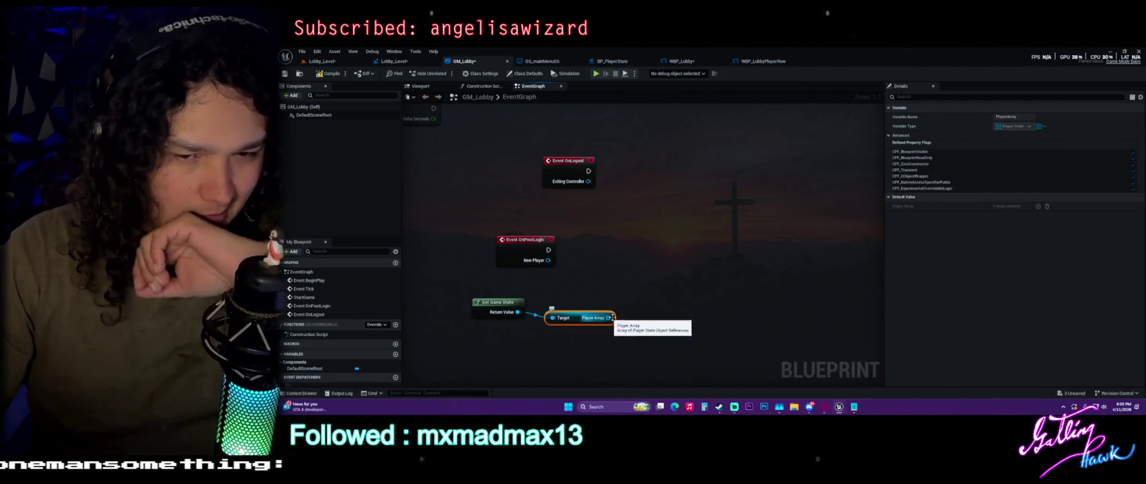
# Step: Add a For Each Loop node fed by the Player Array output
pyautogui.moveTo(607, 317); pyautogui.dragTo(653, 275)
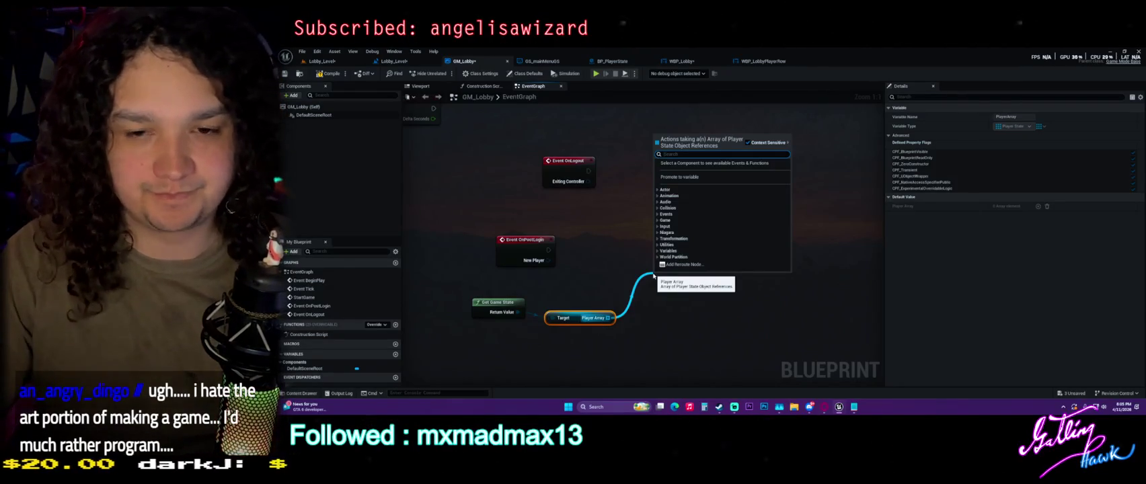
pyautogui.click(604, 290)
pyautogui.moveTo(574, 317)
pyautogui.mouseDown()
pyautogui.moveTo(639, 289)
pyautogui.moveTo(636, 302)
pyautogui.moveTo(671, 275)
pyautogui.moveTo(636, 290)
pyautogui.moveTo(656, 288)
pyautogui.mouseUp()
pyautogui.click(578, 330)
pyautogui.press('Escape')
pyautogui.write('for')
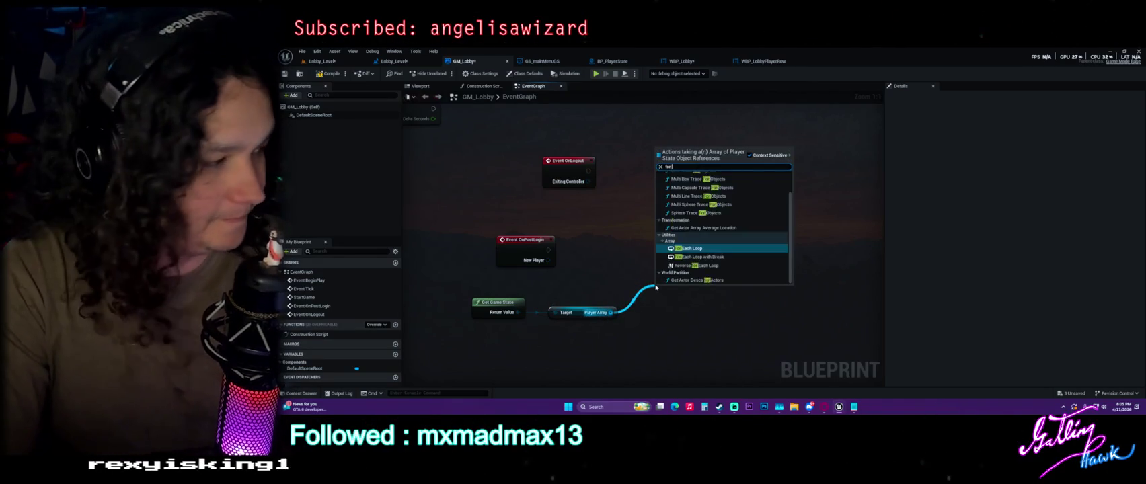
pyautogui.write(' each loop')
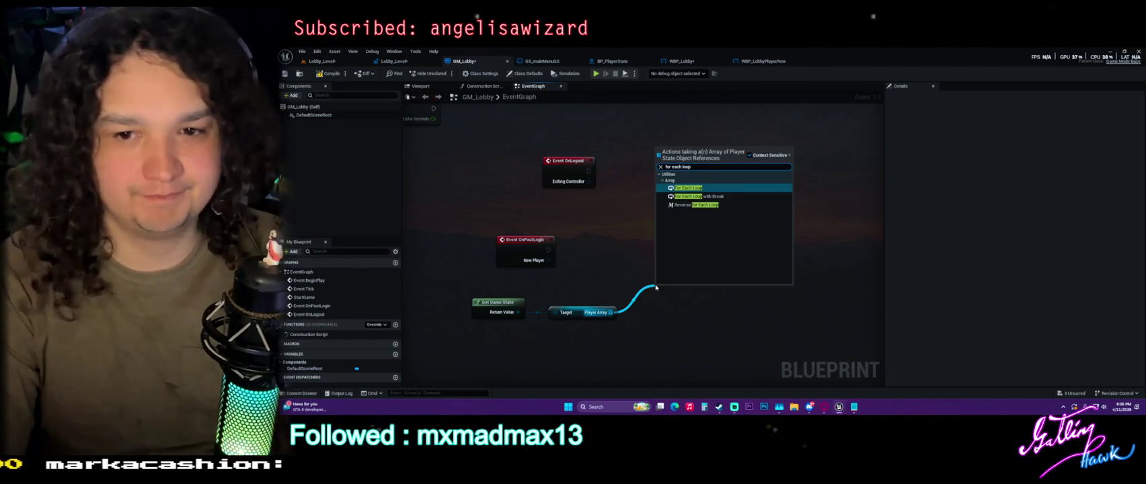
pyautogui.press('Return')
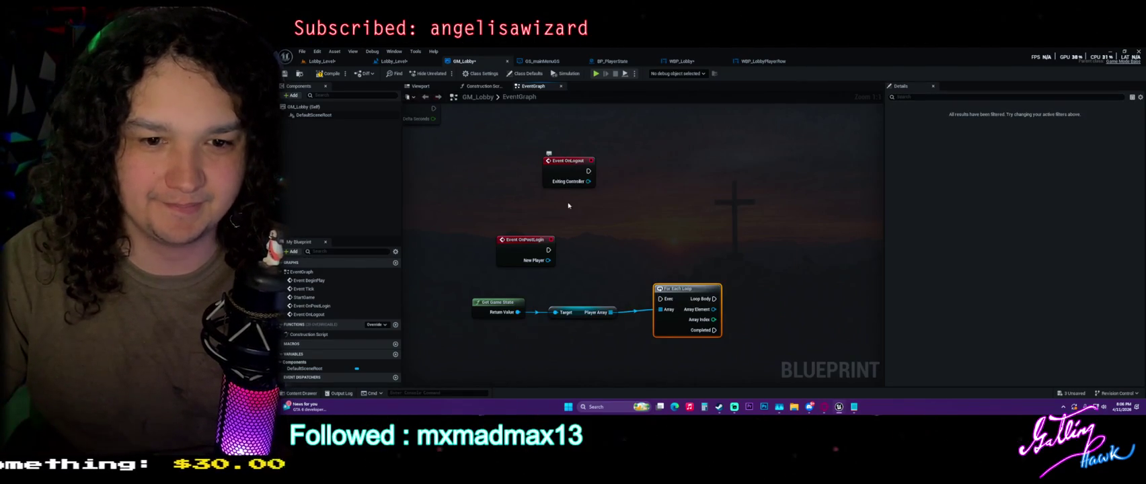
# Step: Connect Event OnPostLogin's execution to the For Each Loop and save GM_Lobby
pyautogui.moveTo(548, 249)
pyautogui.mouseDown()
pyautogui.moveTo(686, 276)
pyautogui.moveTo(664, 301)
pyautogui.mouseUp()
pyautogui.moveTo(699, 288); pyautogui.dragTo(717, 239)
pyautogui.click(745, 233)
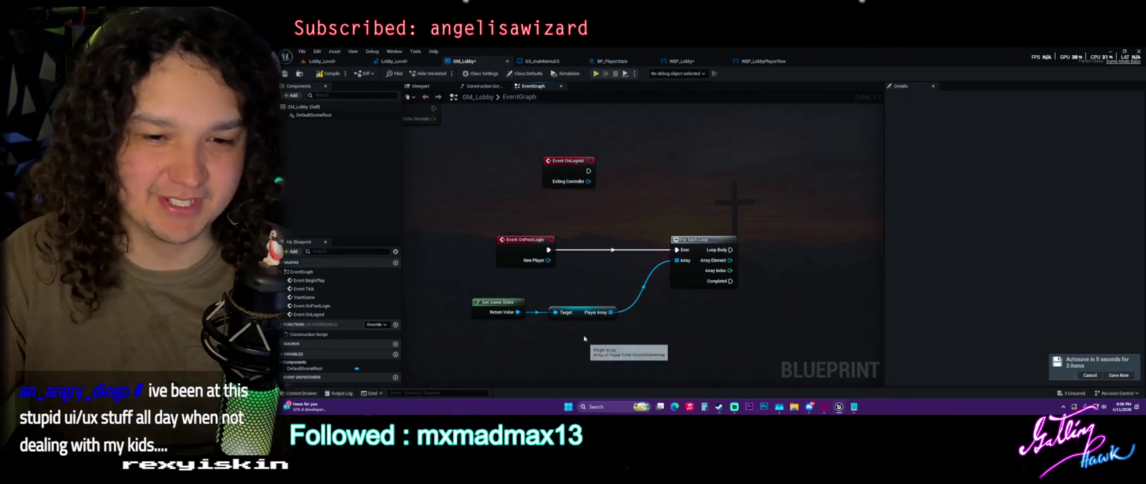
pyautogui.click(1119, 375)
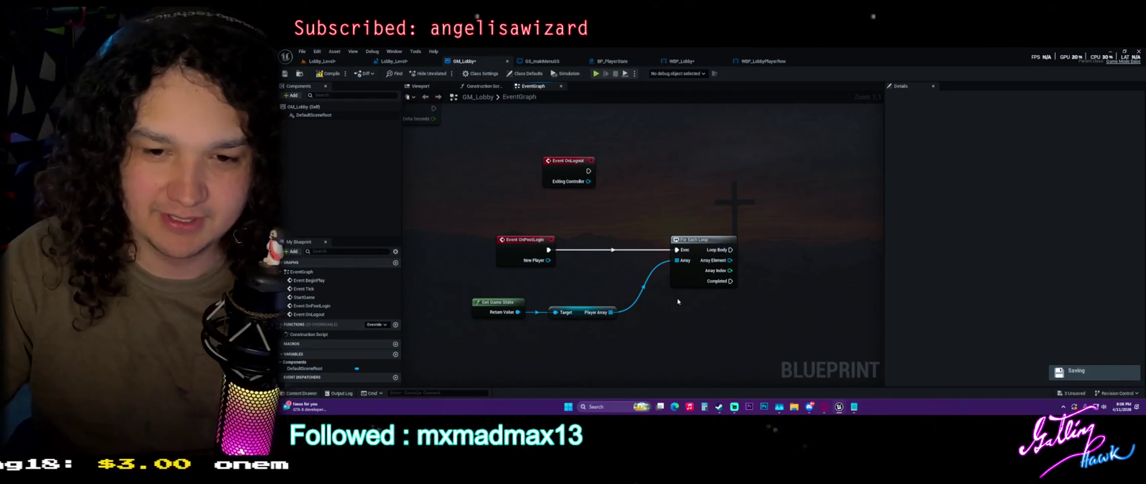